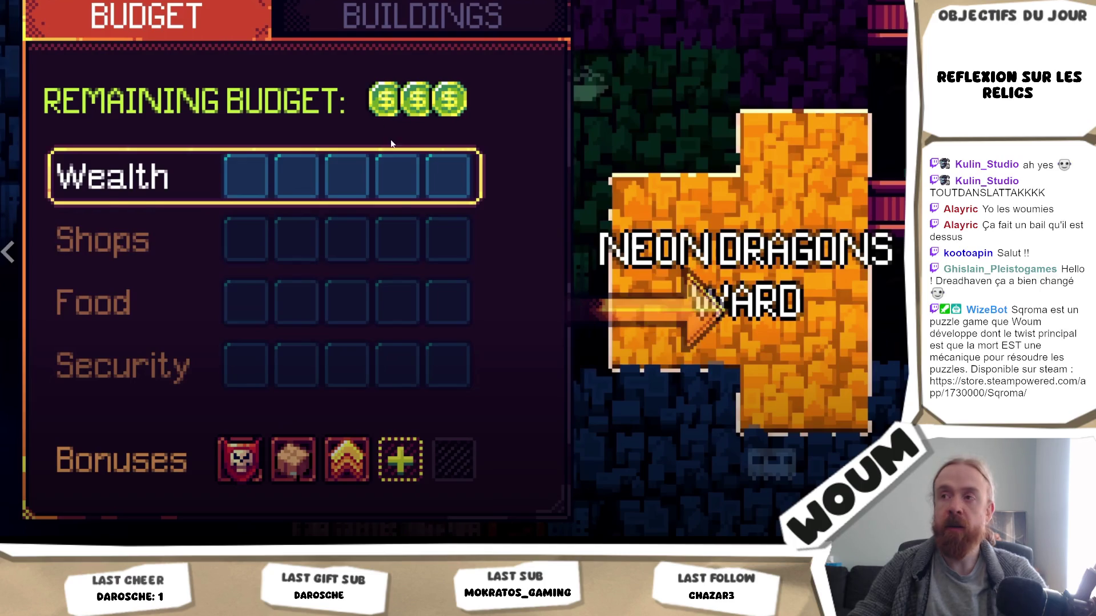
Exit the fullscreen Tenjutsu trailer back to its store page.
key("Escape")
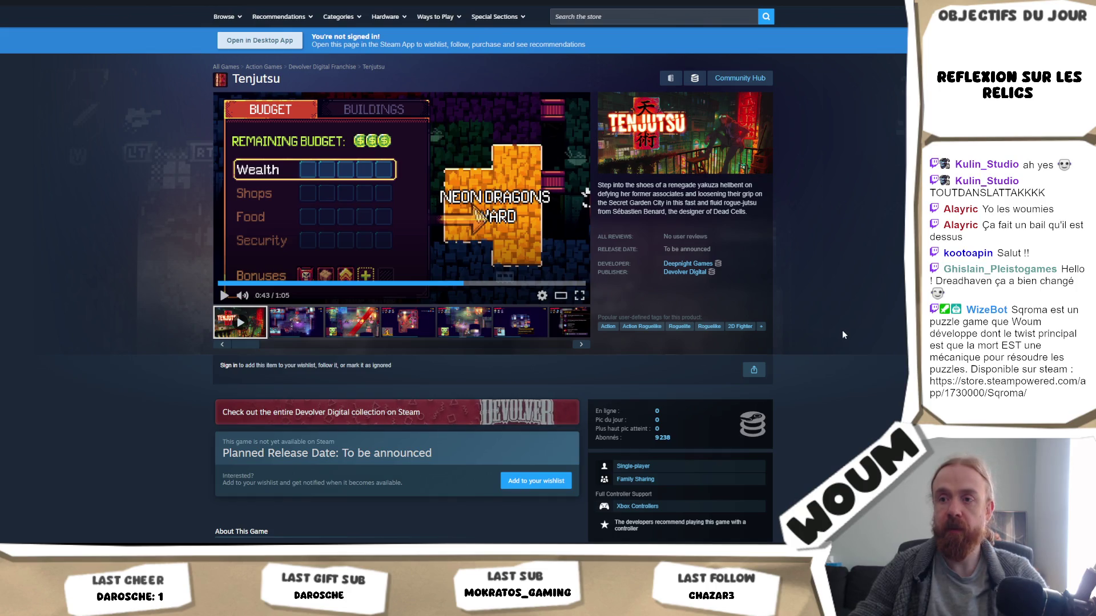
Expand Tenjutsu's About This Game text with READ MORE and read through every section.
scroll(846, 327, "down", 8)
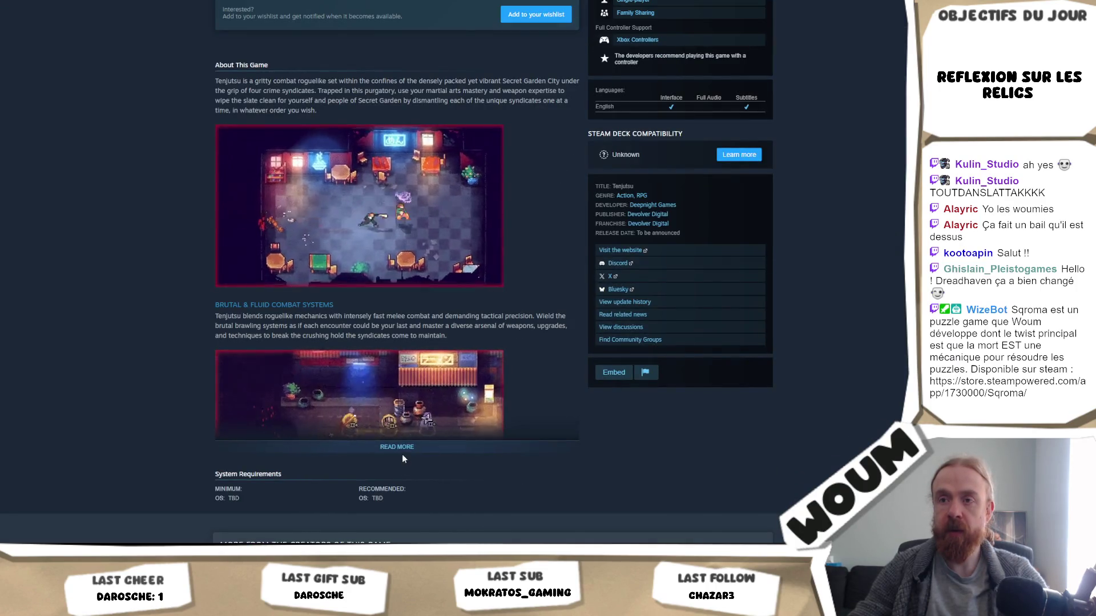
left_click(400, 448)
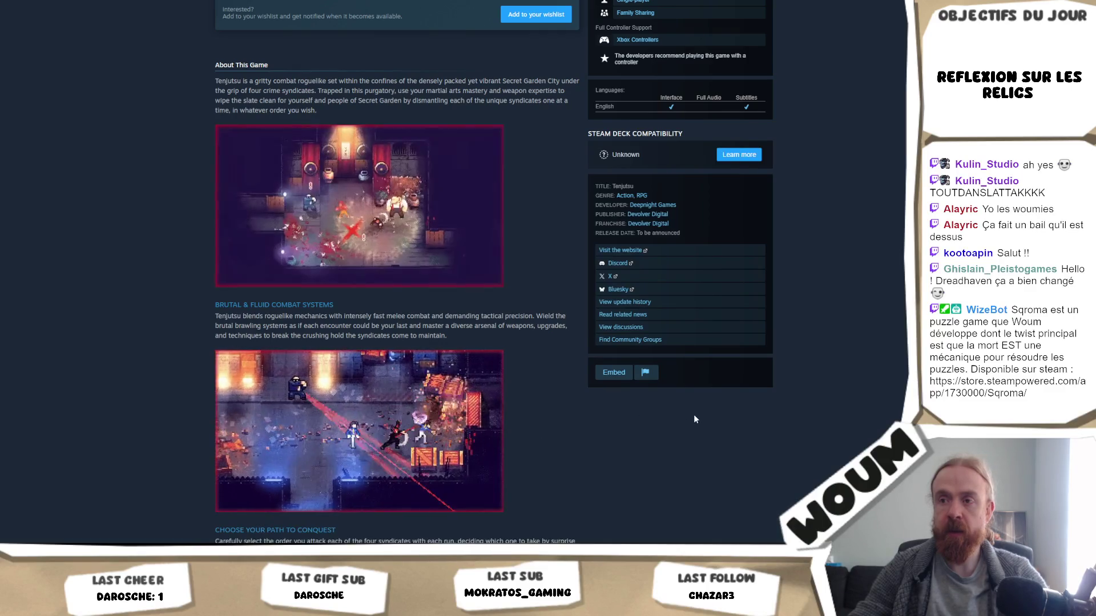
scroll(693, 419, "down", 4)
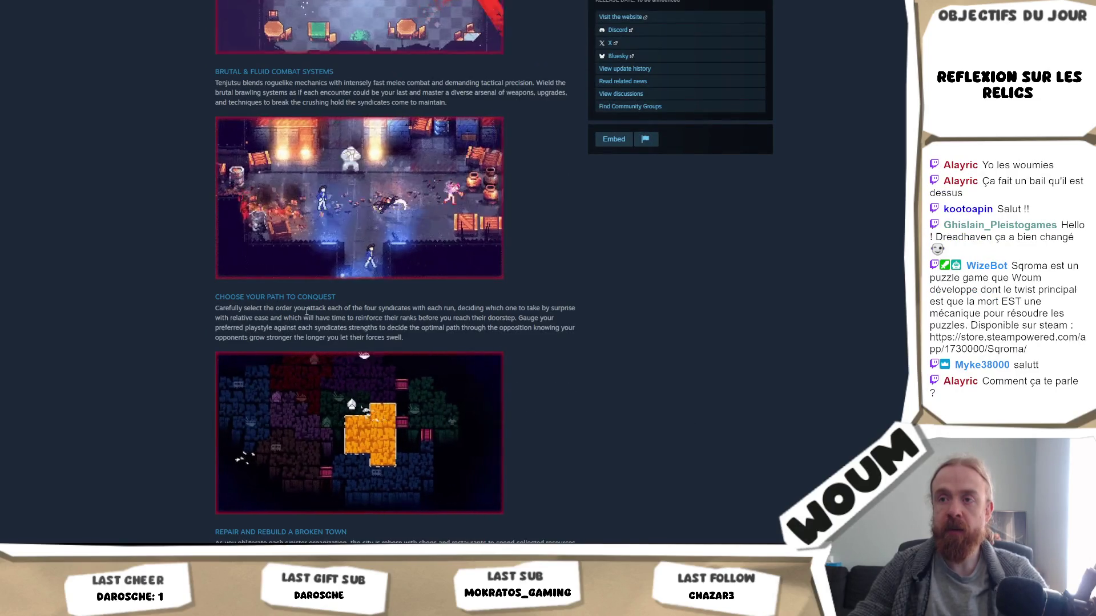
left_click_drag(306, 308, 342, 308)
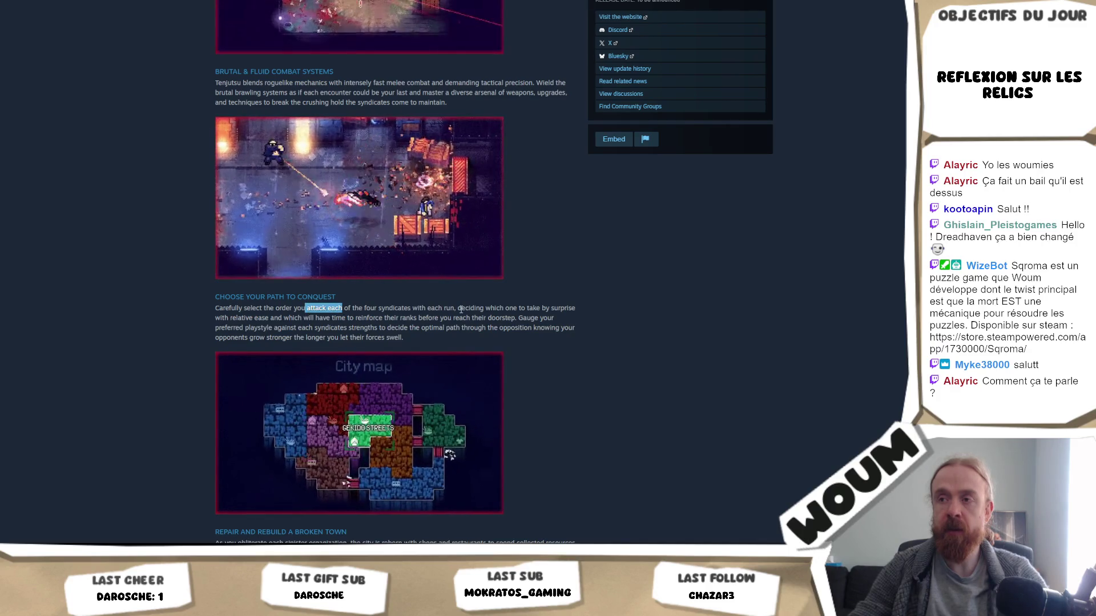
left_click(307, 320)
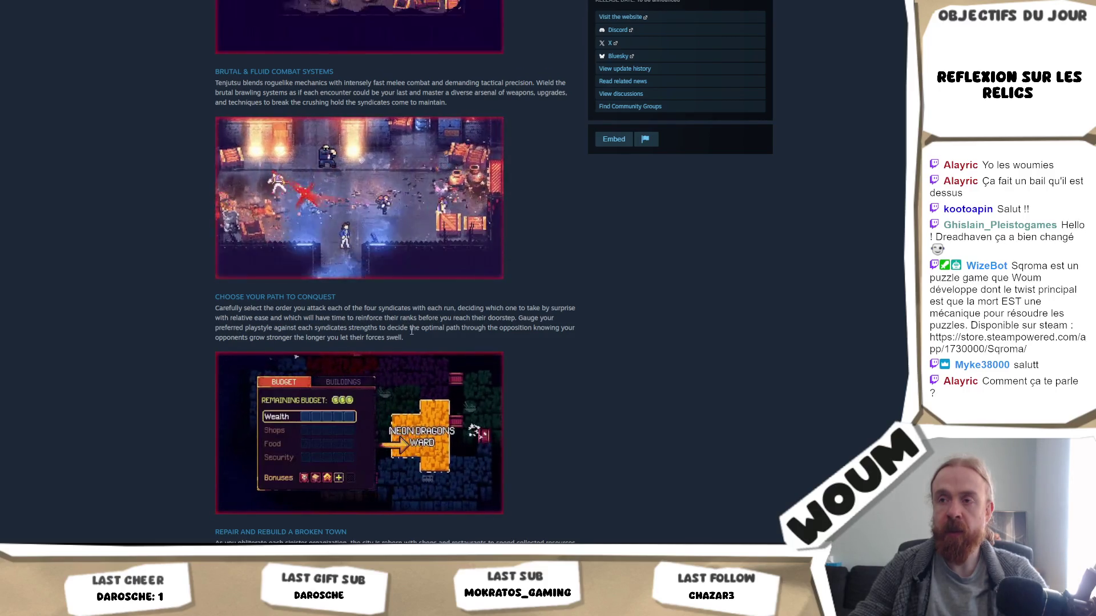
scroll(406, 340, "down", 1)
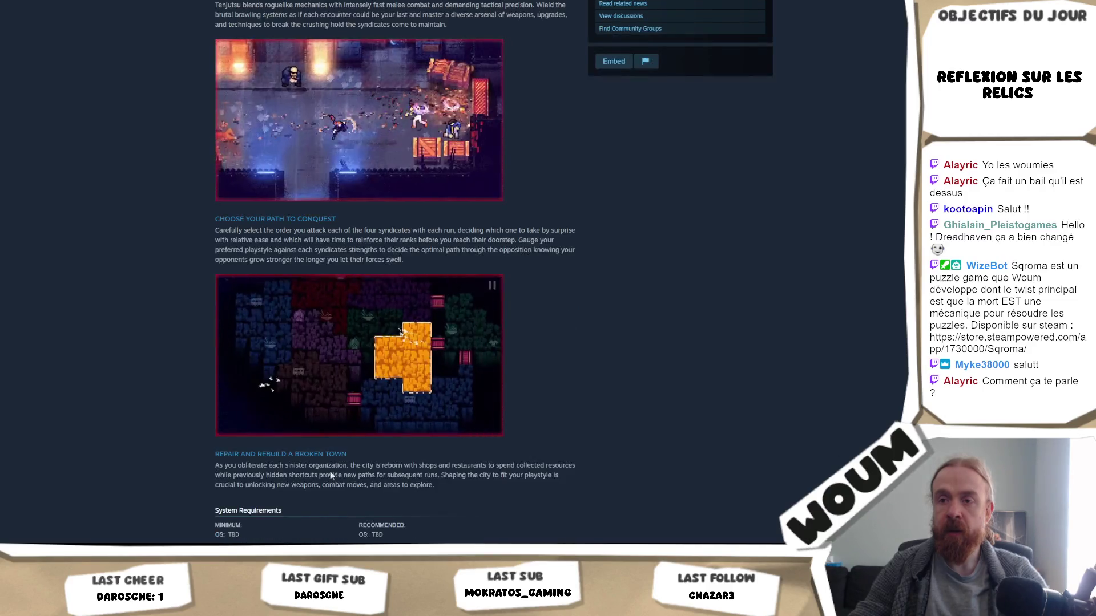
mouse_move(216, 464)
left_mouse_down()
mouse_move(441, 485)
mouse_move(143, 466)
left_mouse_up()
left_click(440, 485)
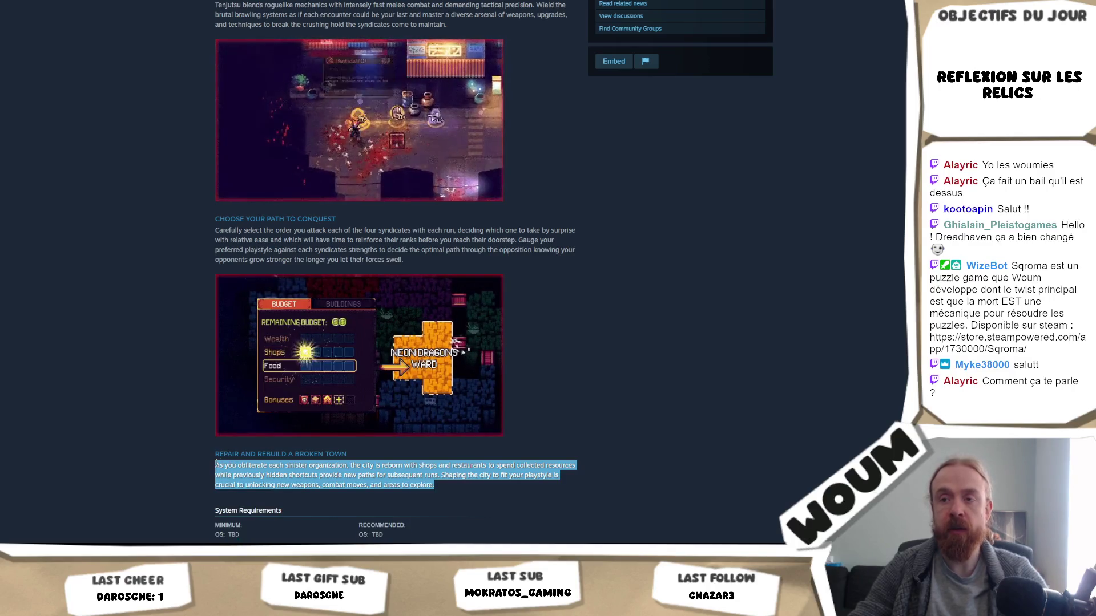
left_click(689, 478)
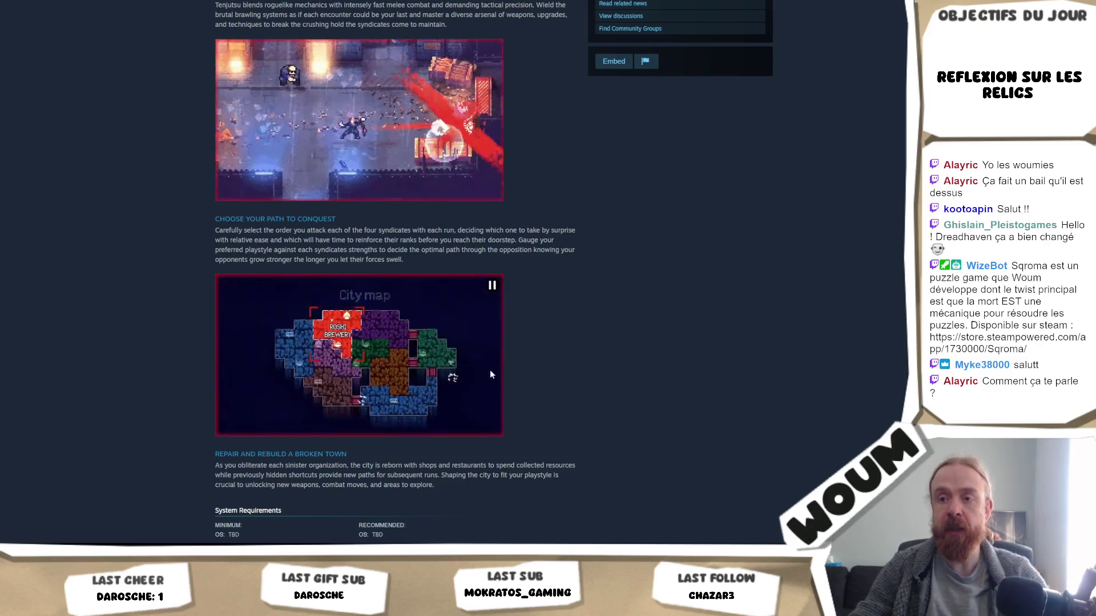
scroll(490, 370, "down", 10)
scroll(723, 359, "up", 15)
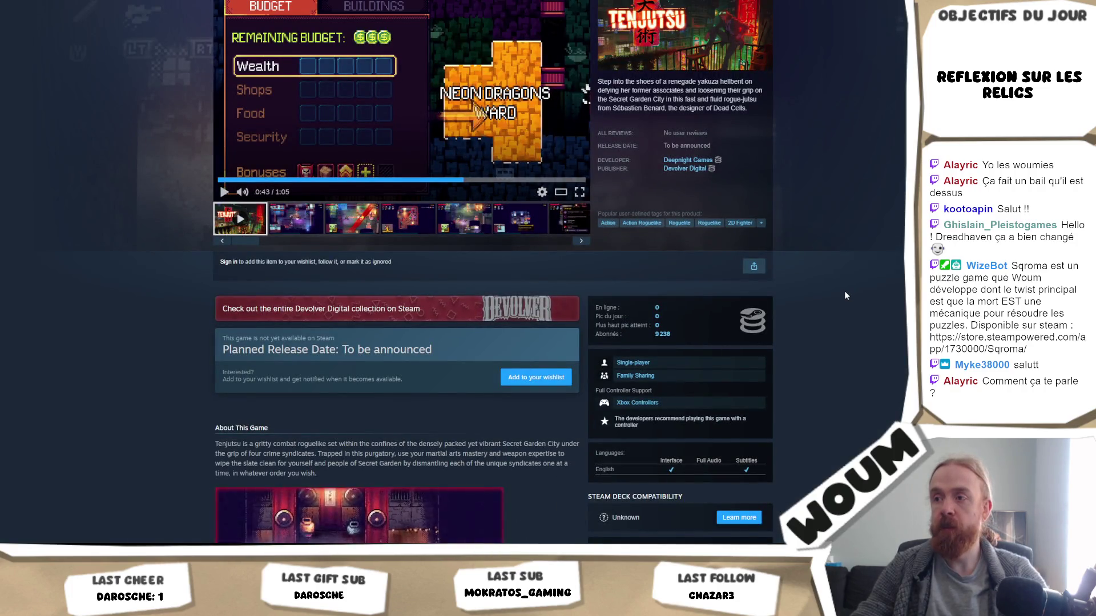
Cycle through Tenjutsu's media thumbnails, ending on the third gameplay screenshot with the Brutality tooltip.
left_click_drag(665, 337, 637, 337)
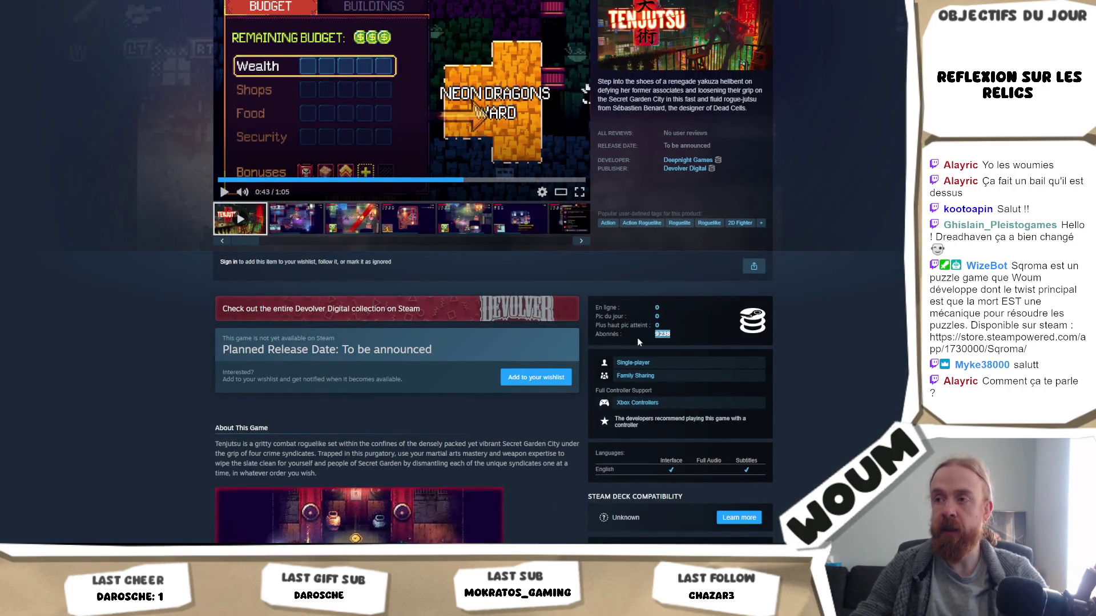
scroll(855, 359, "up", 2)
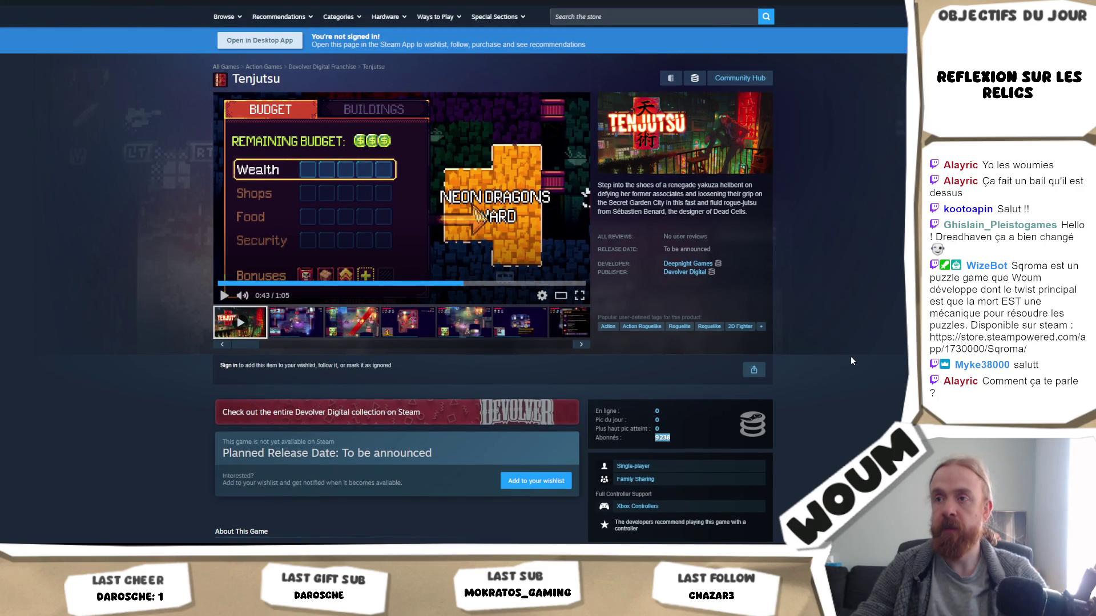
left_click_drag(247, 345, 571, 351)
left_click(562, 323)
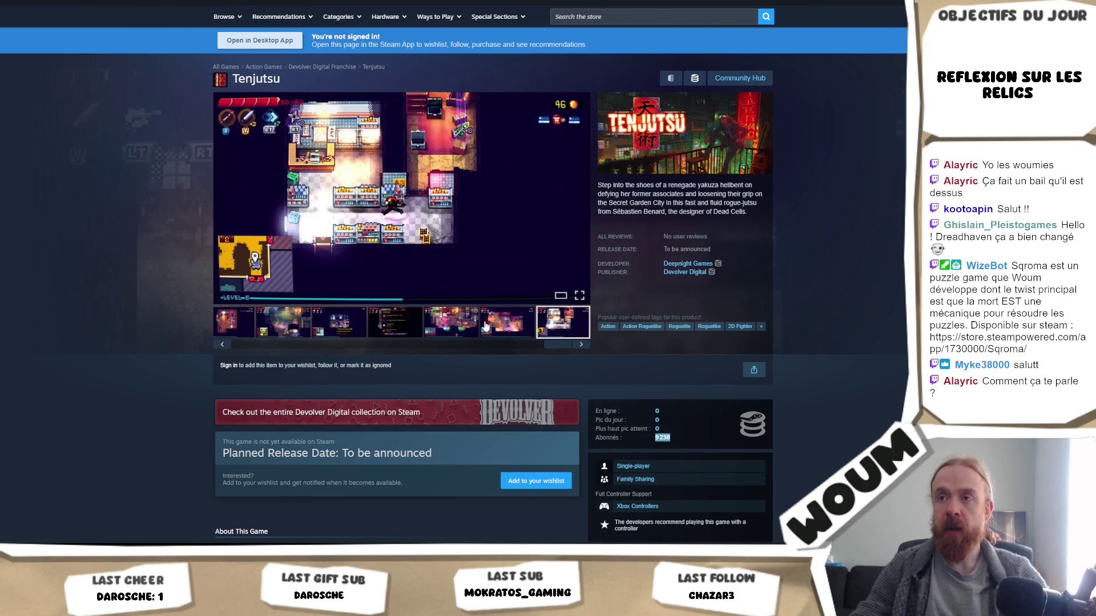
left_click(502, 331)
left_click(449, 323)
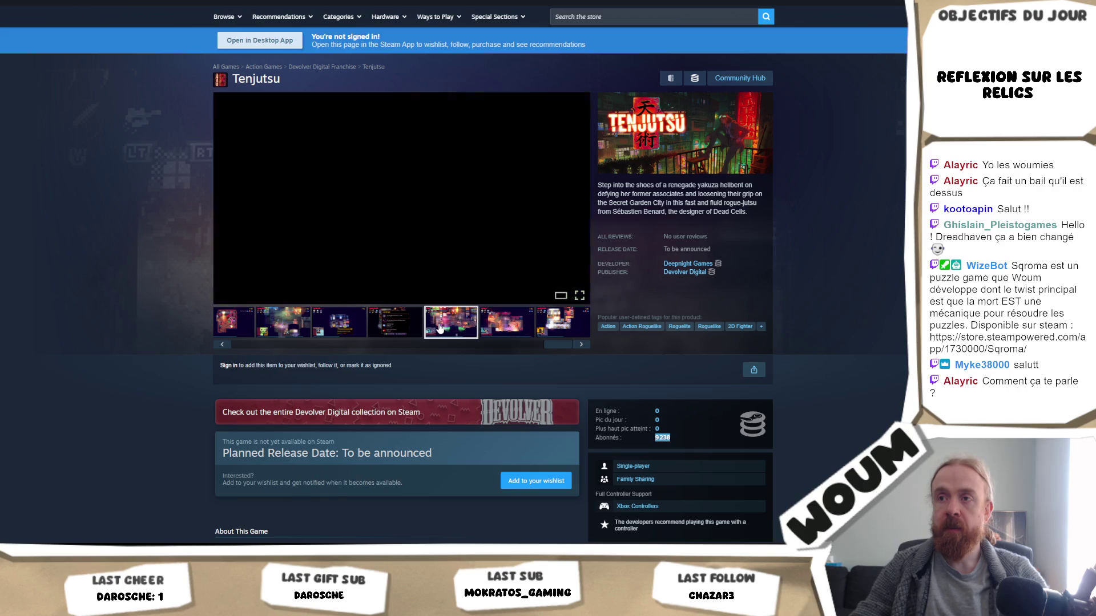
left_click(394, 330)
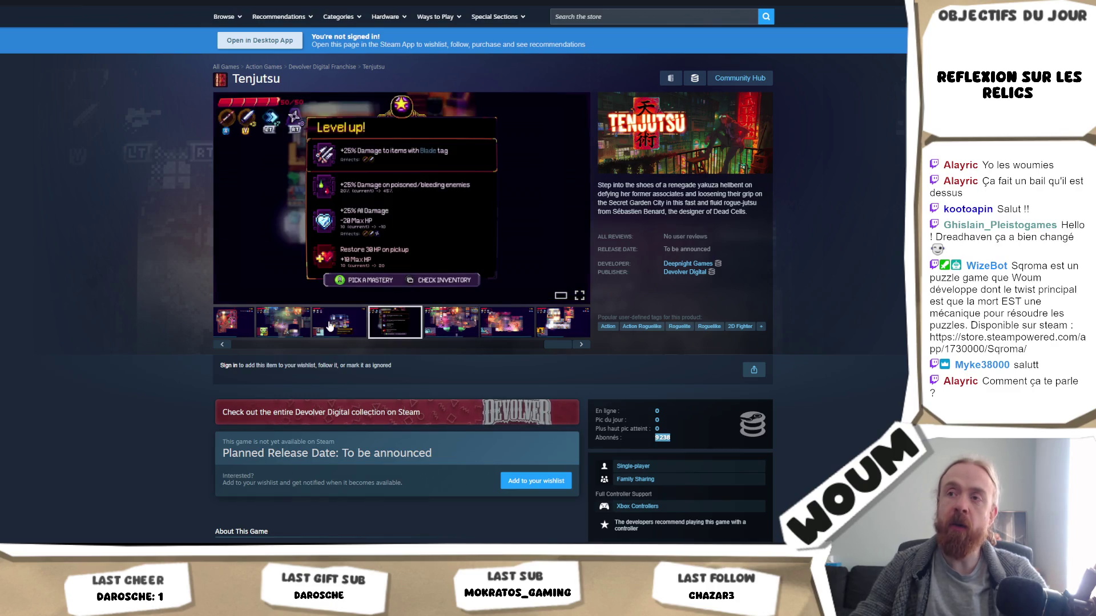
left_click(330, 326)
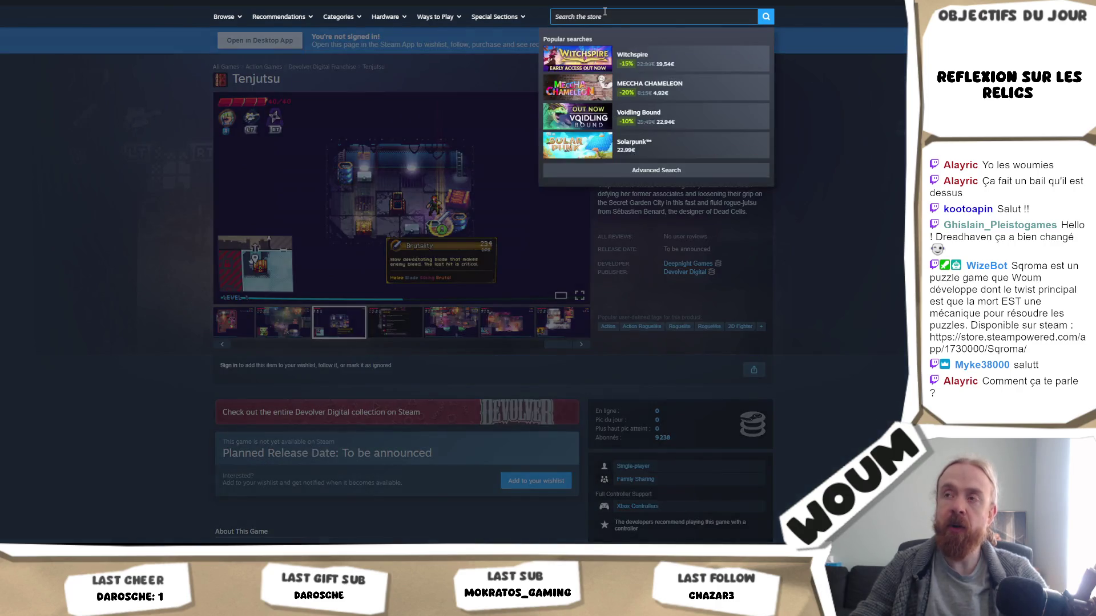
Search the store for 'scourgebrin' and open the ScourgeBringer result.
left_click(888, 225)
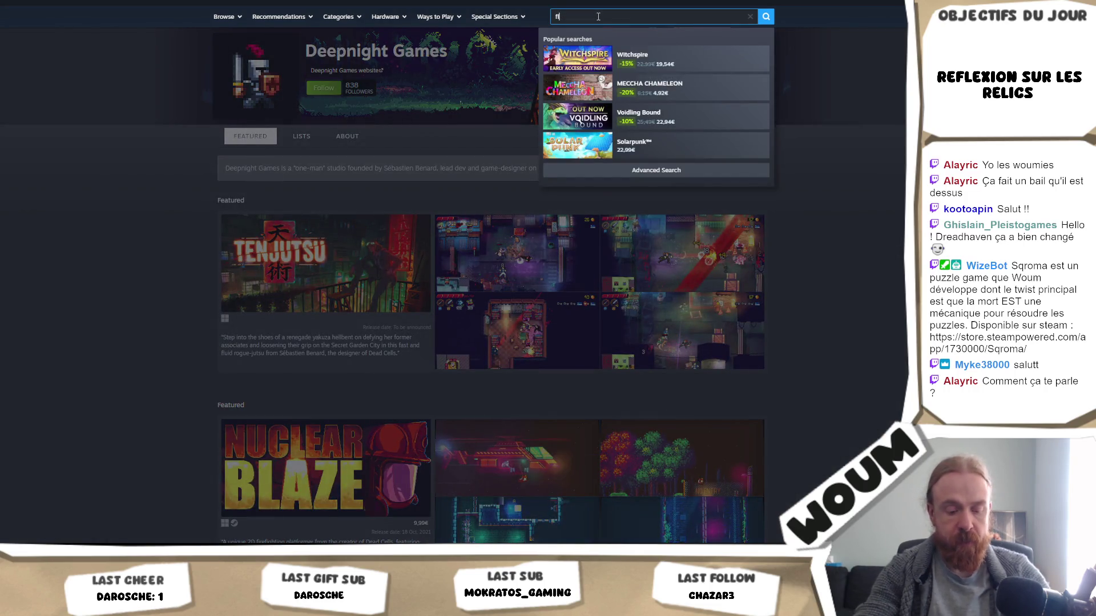
type("ying h")
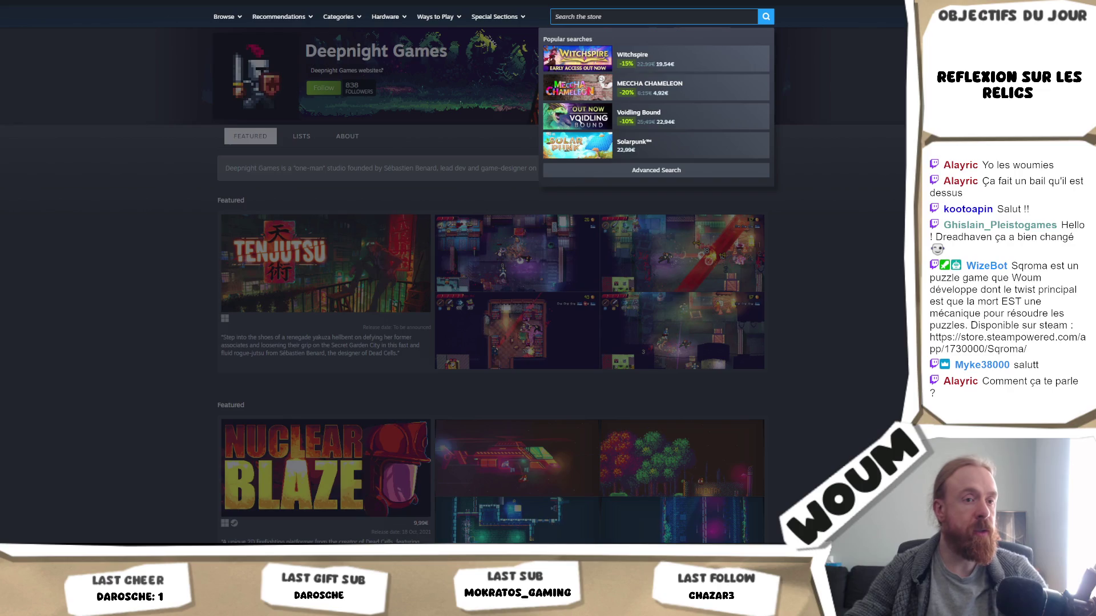
key("Escape")
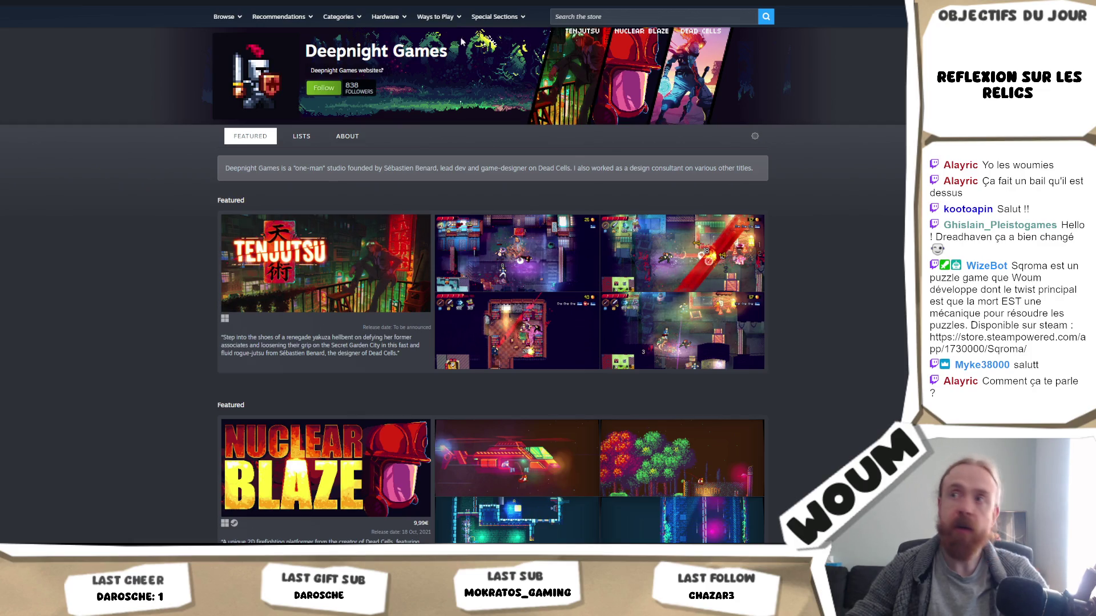
left_click(650, 17)
type("sco")
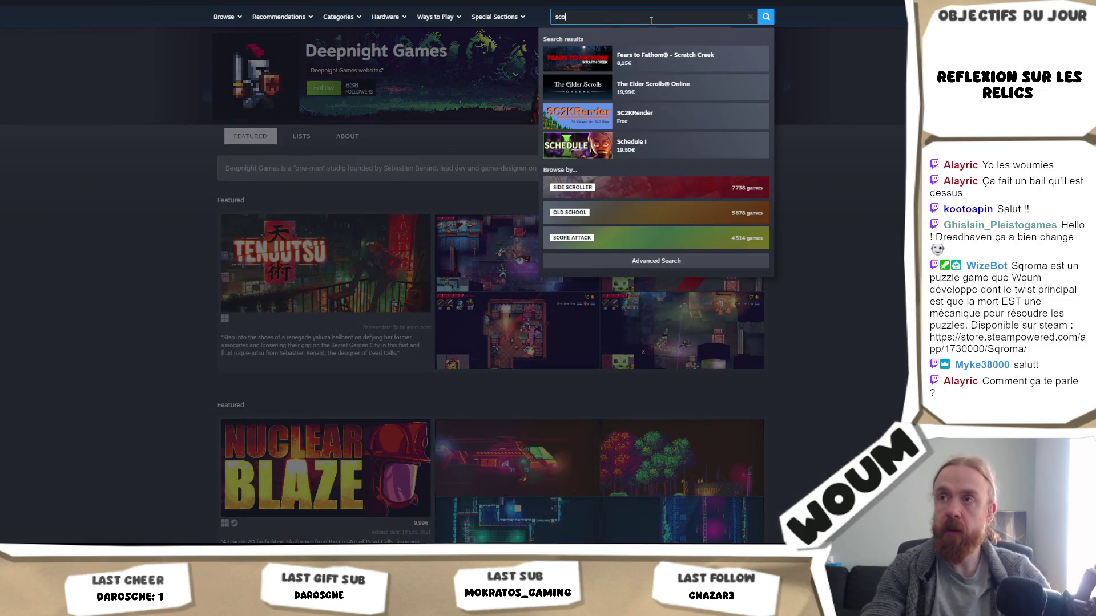
type("urgebrin")
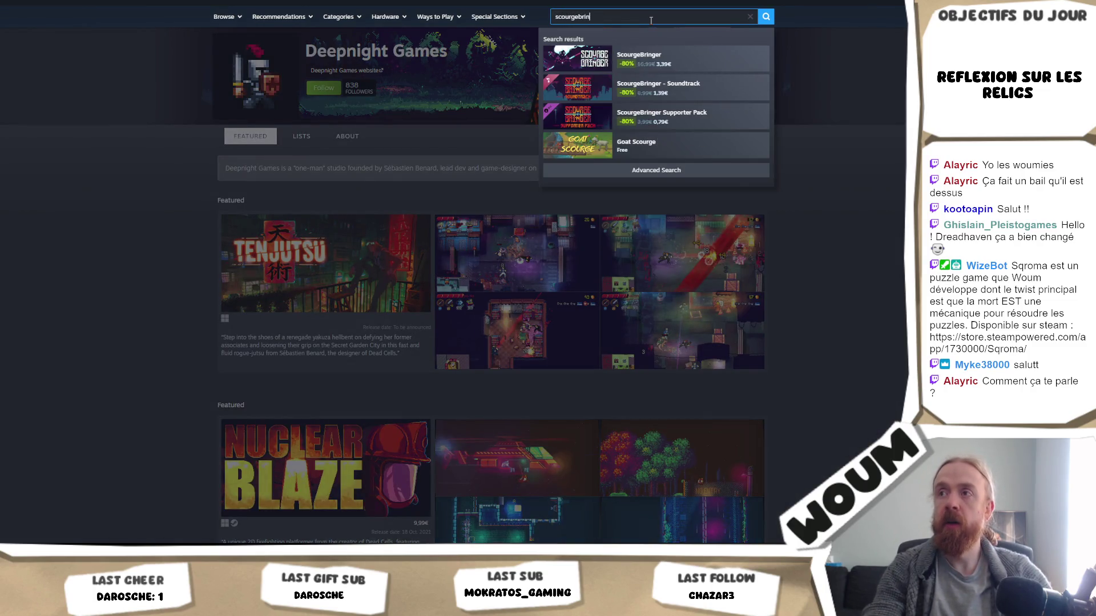
left_click(657, 58)
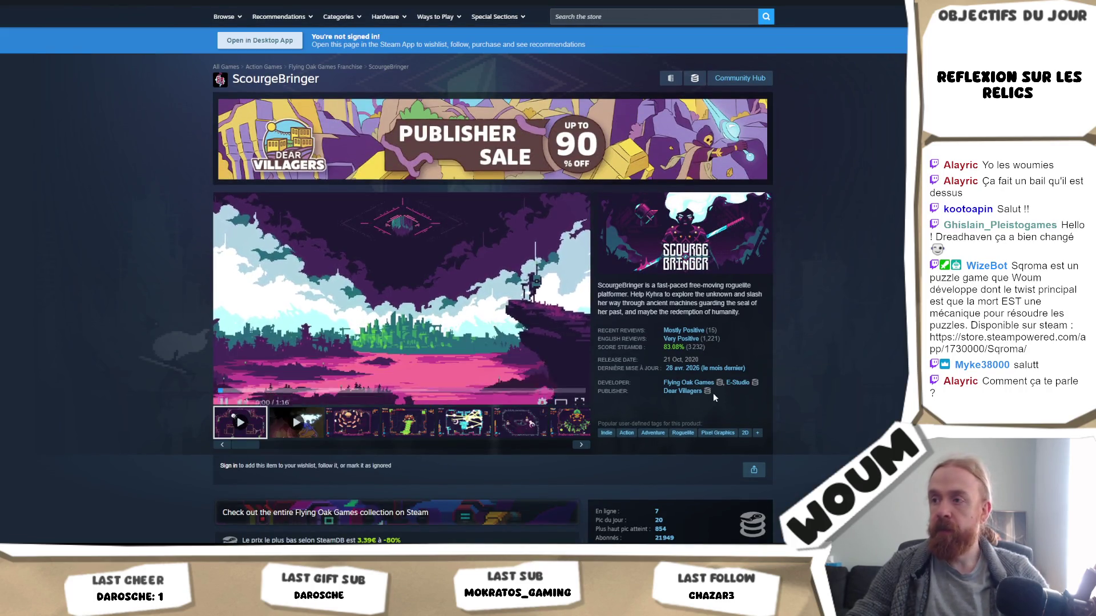
Reach Knuckle Paradise via Flying Oak Games' Upcoming Releases and play its teaser muted in fullscreen.
left_click(698, 383)
scroll(399, 309, "down", 3)
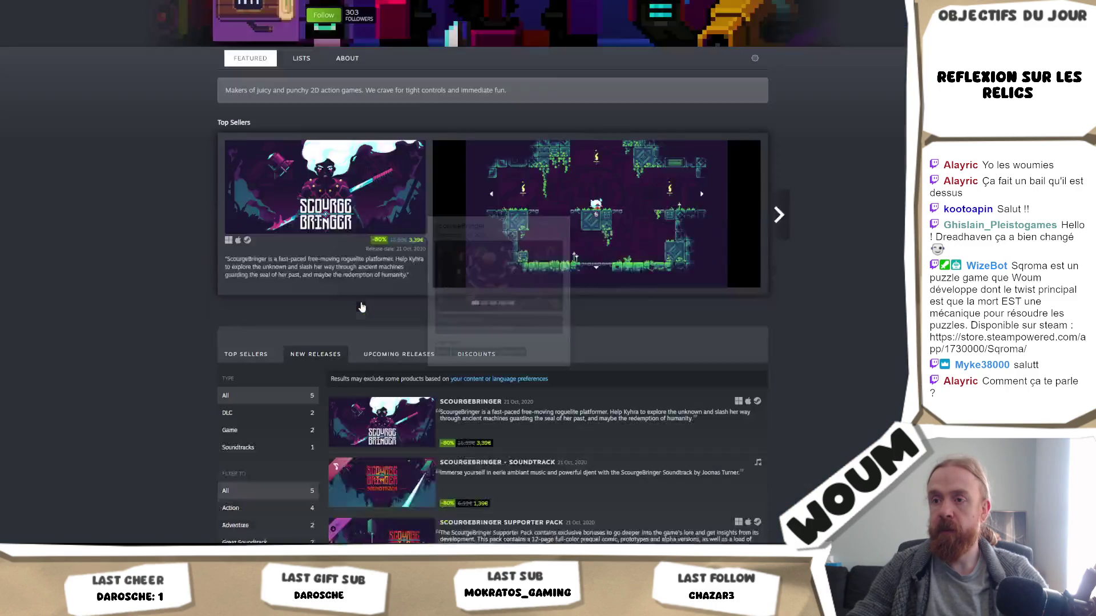
scroll(393, 367, "up", 2)
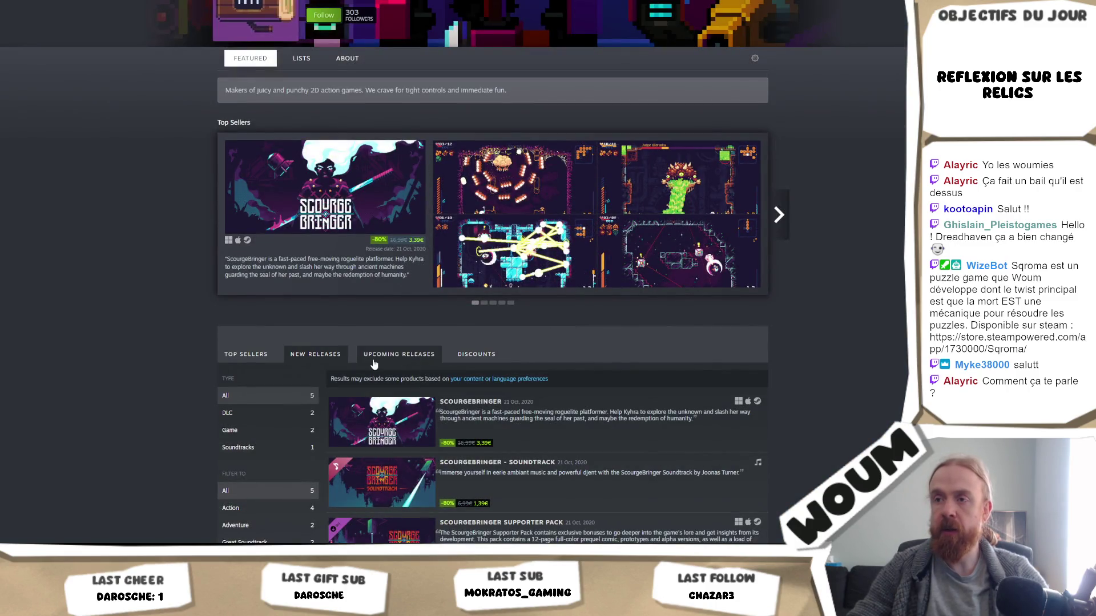
left_click(374, 360)
left_click(546, 435)
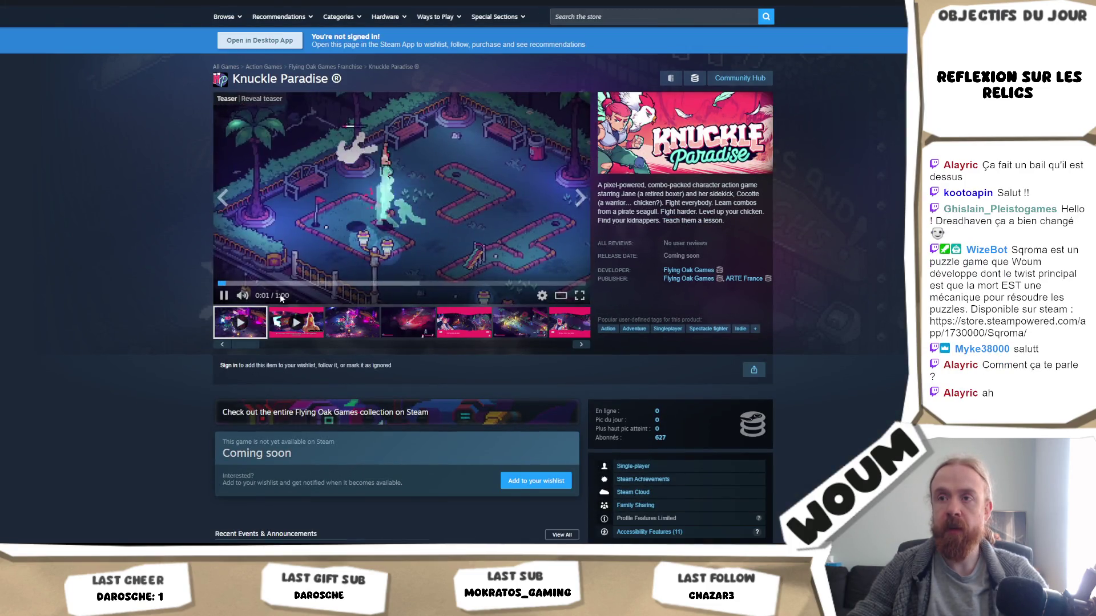
left_click(242, 296)
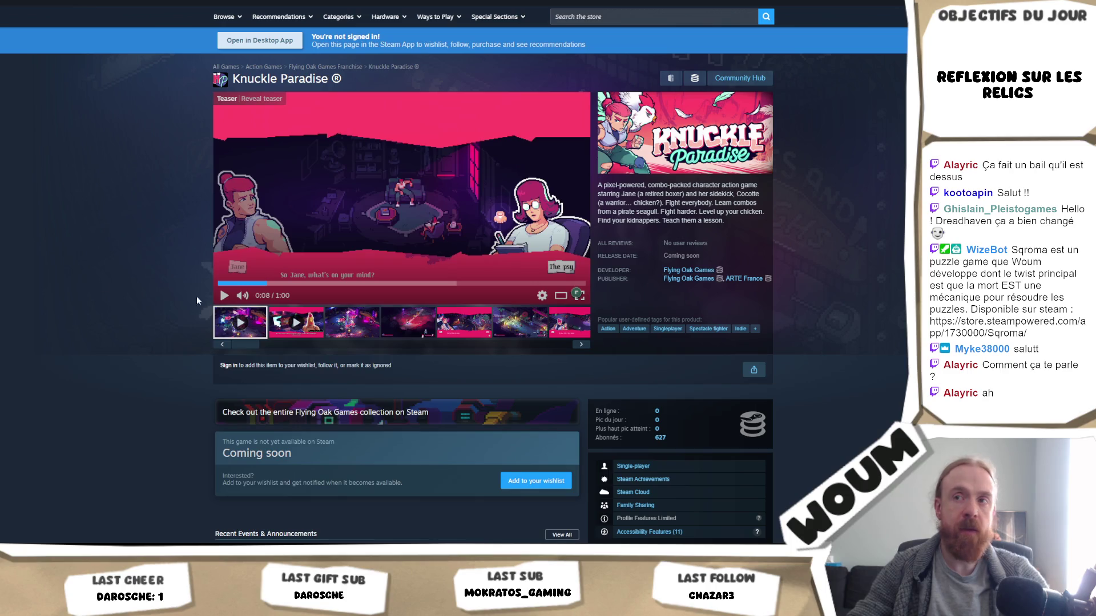
left_click(580, 297)
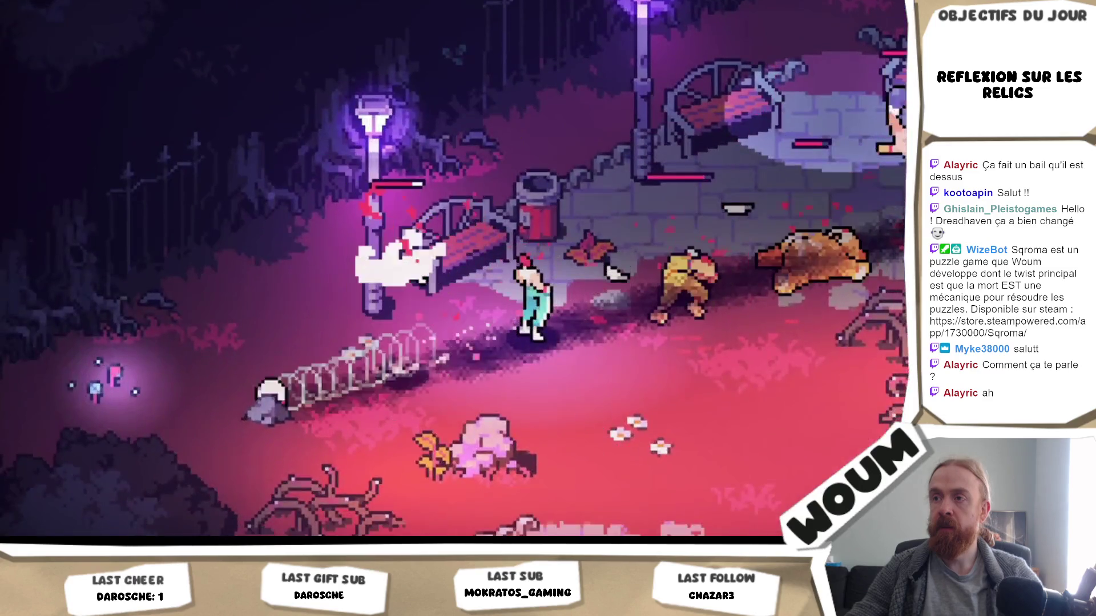
Pause the Knuckle Paradise teaser at 0:48 and leave fullscreen.
right_click(892, 365)
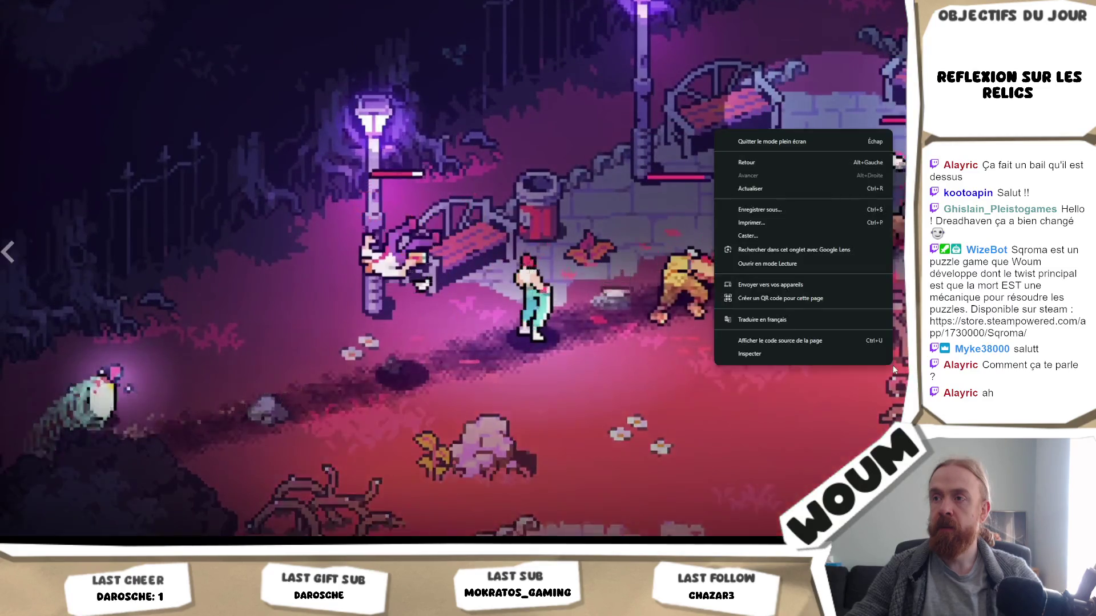
key("Escape")
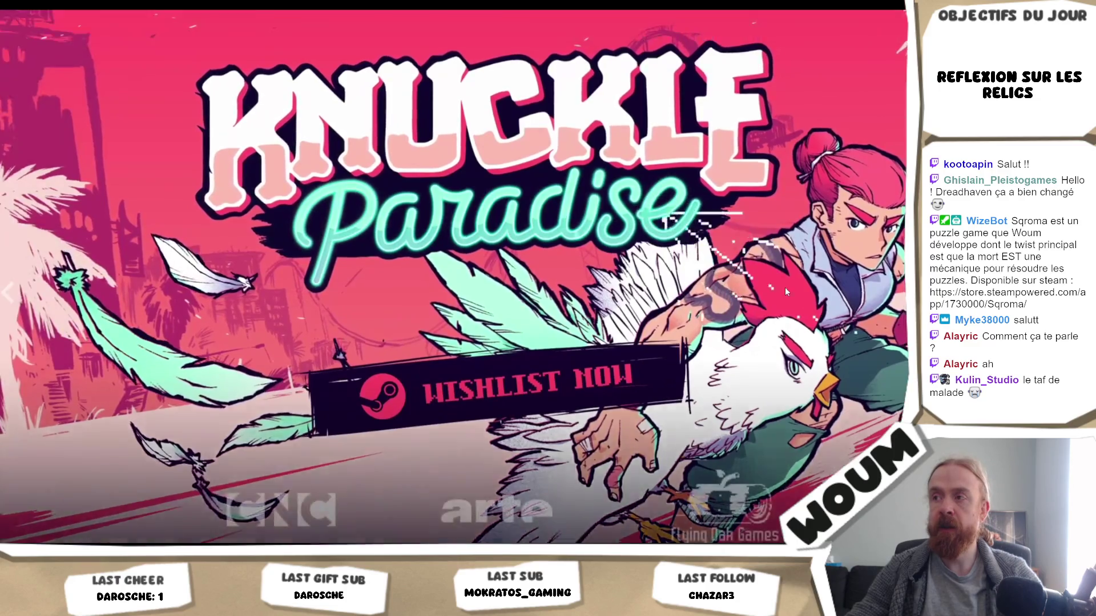
left_click(785, 291)
key("Escape")
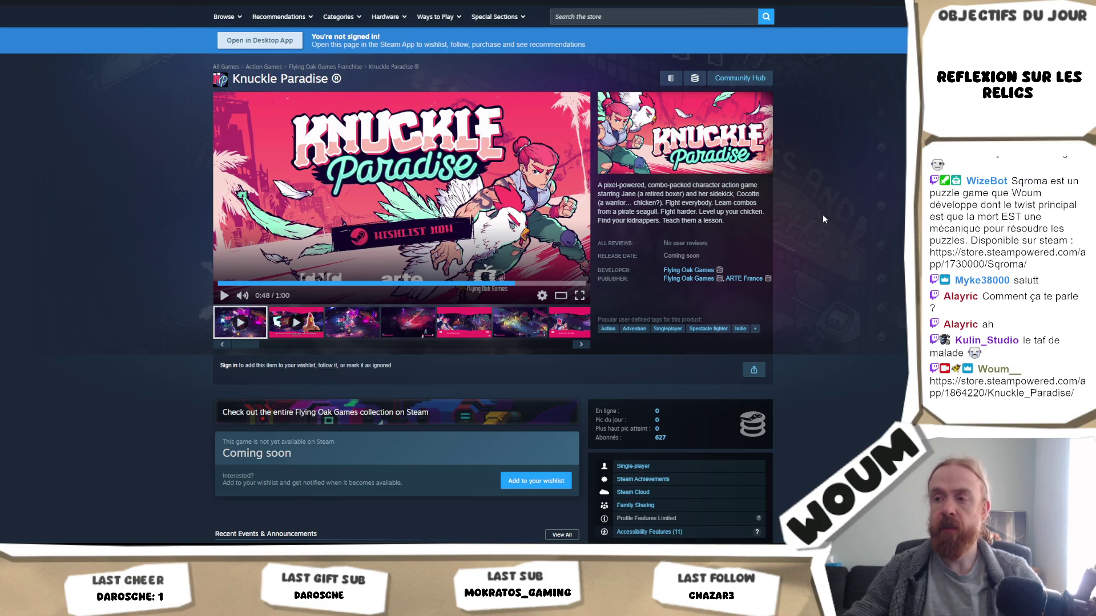
Read Knuckle Paradise's 'Combats explained' news post, then close it to return to Tenjutsu.
scroll(823, 214, "down", 4)
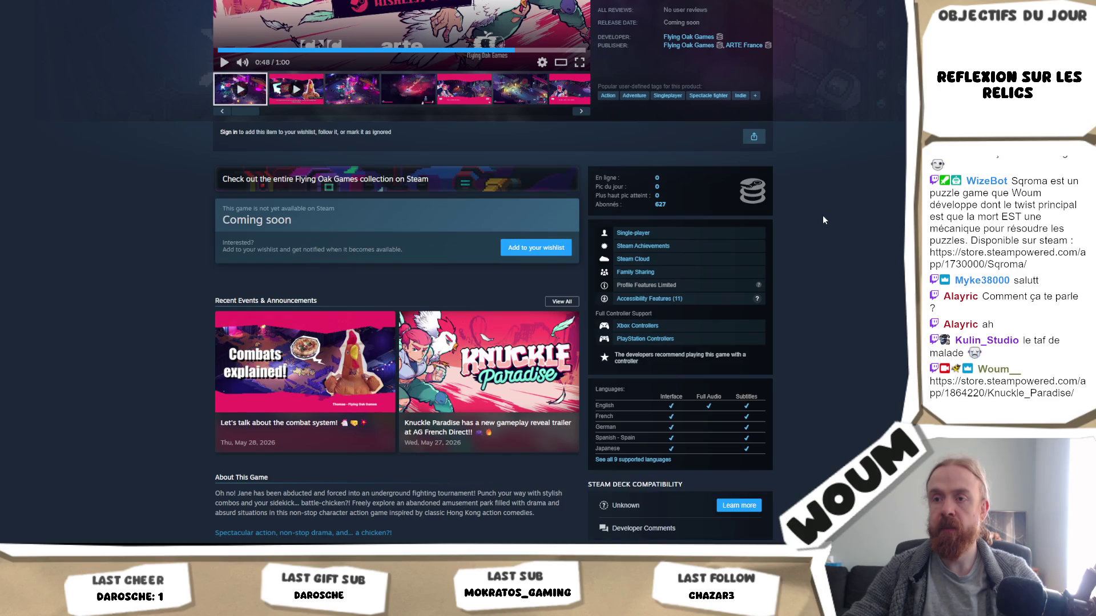
scroll(823, 220, "down", 1)
left_click(329, 323)
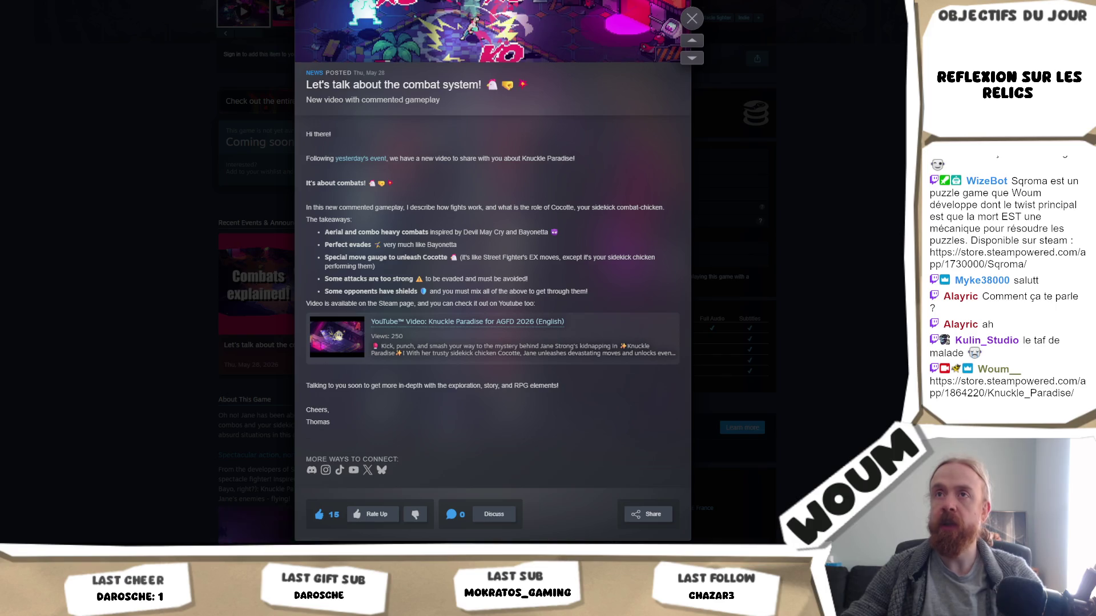
key("ctrl+w")
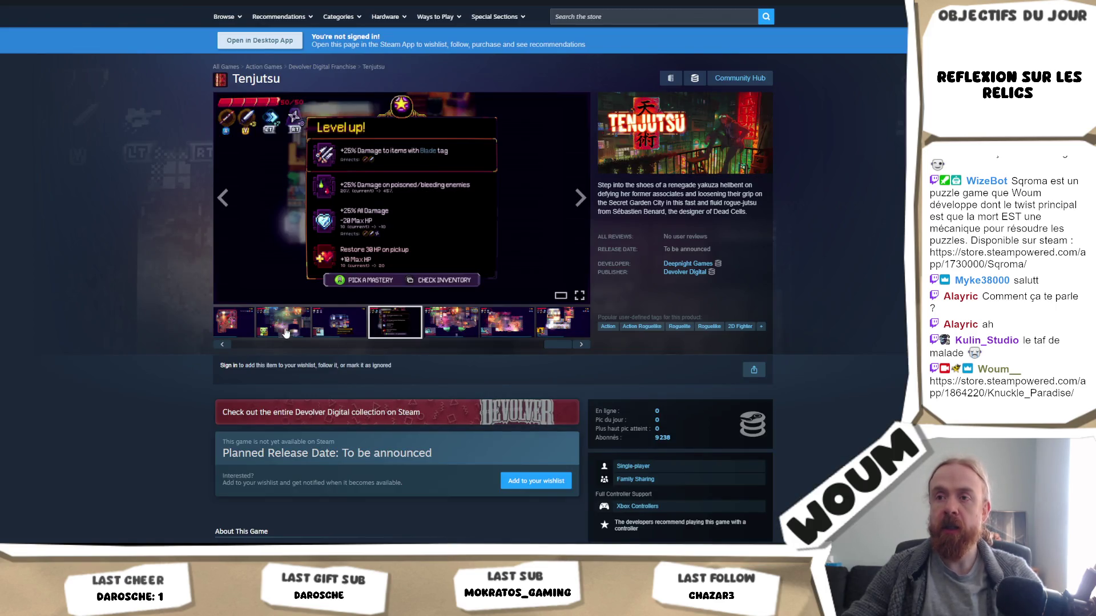
left_click(394, 254)
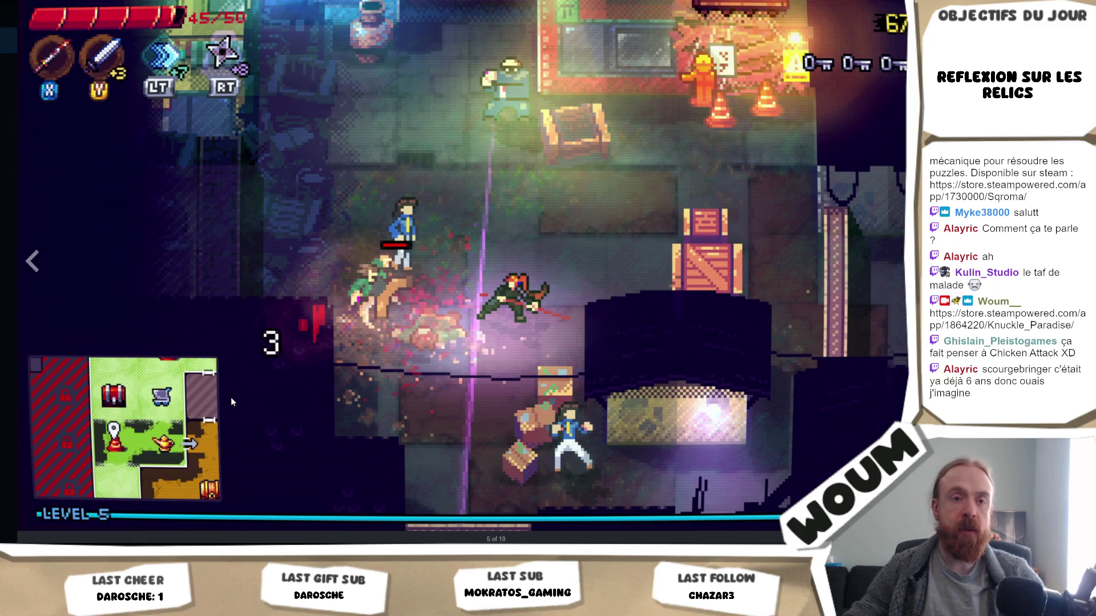
left_click(389, 360)
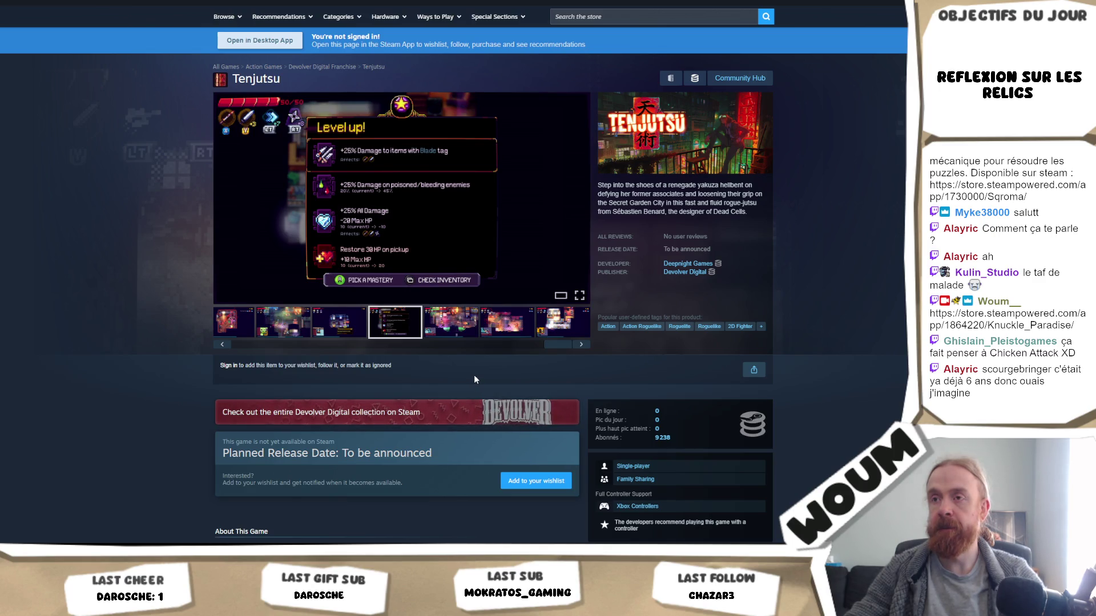
scroll(474, 378, "down", 4)
scroll(474, 380, "up", 4)
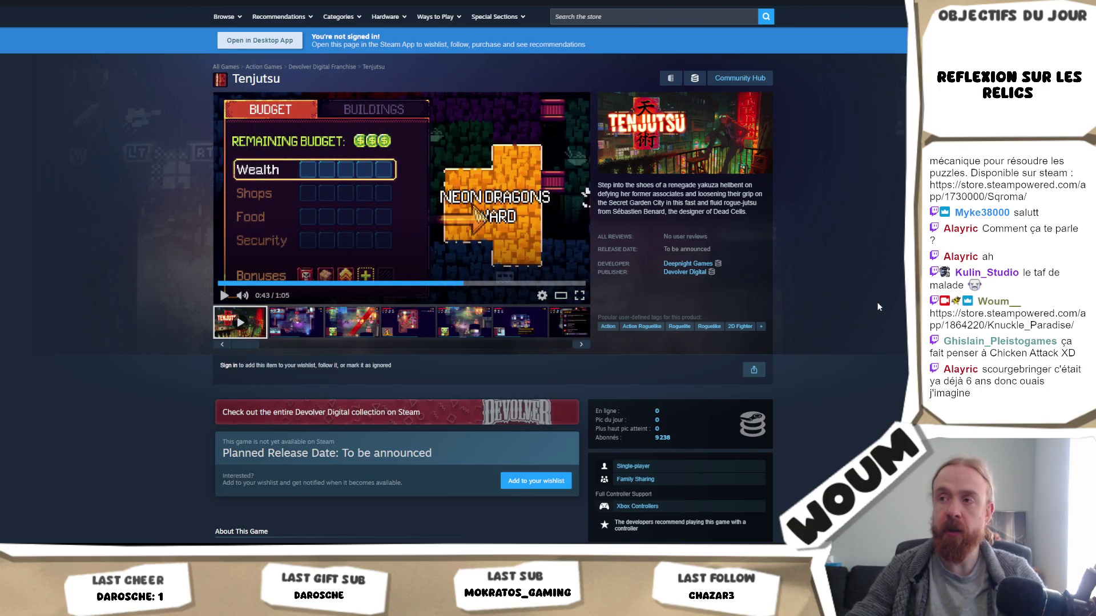
scroll(876, 306, "down", 4)
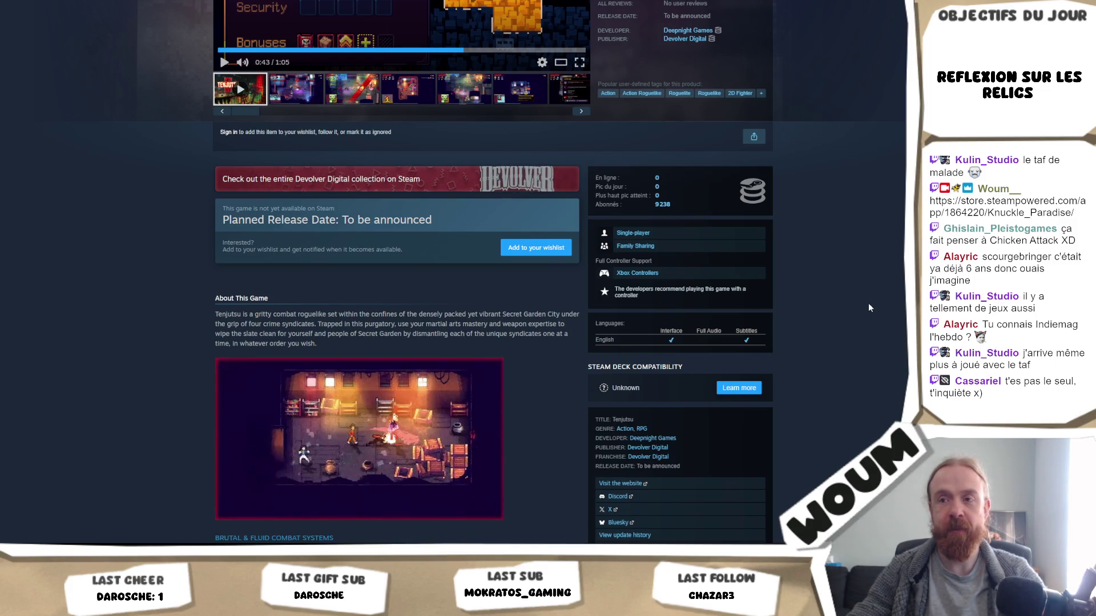
scroll(868, 308, "down", 4)
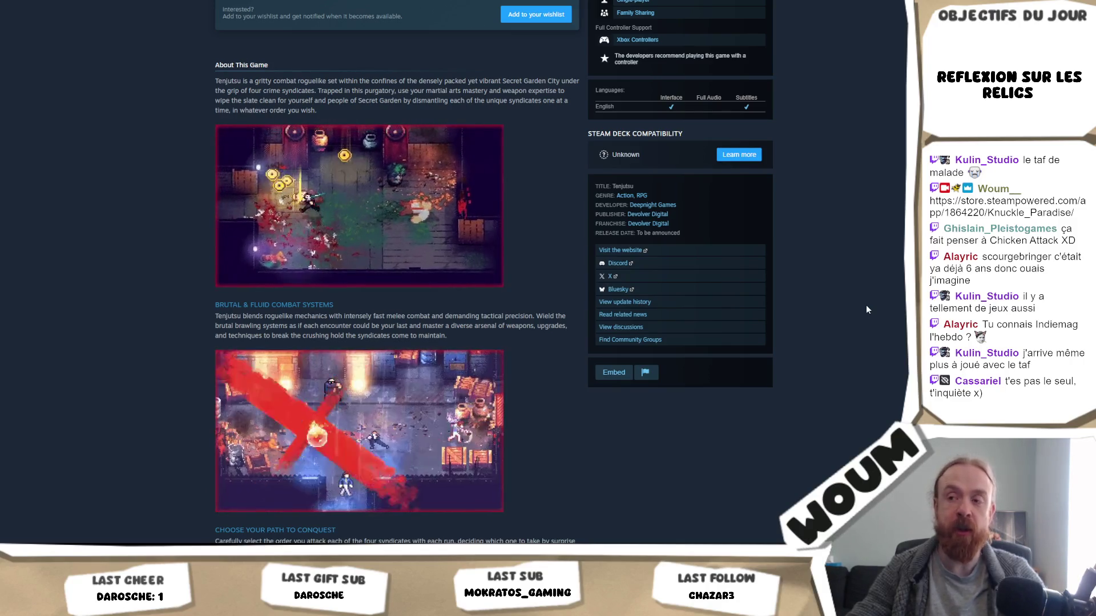
scroll(867, 307, "down", 1)
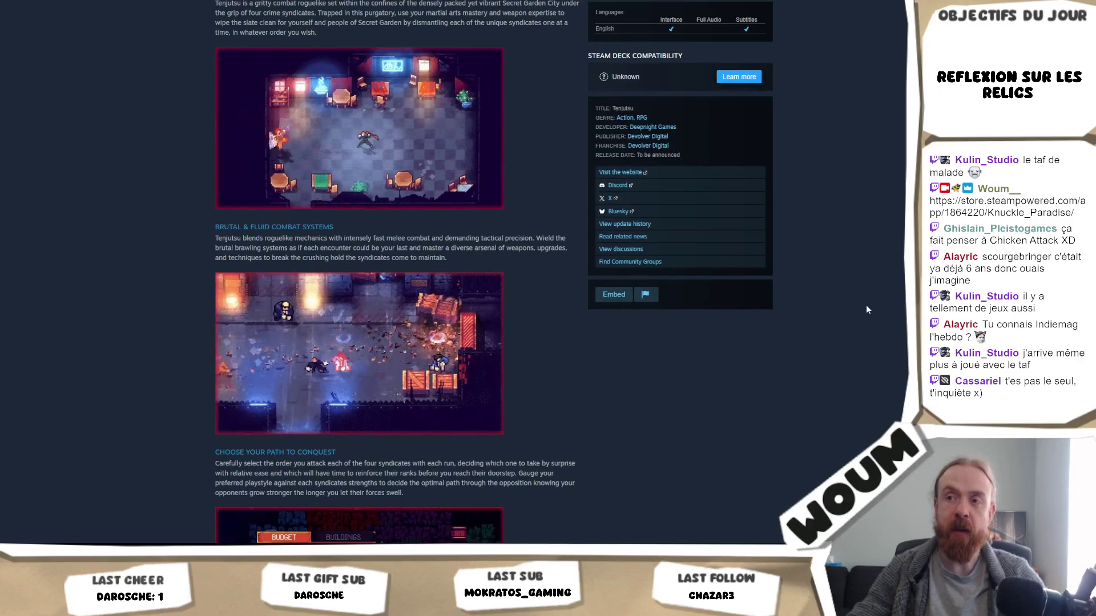
scroll(866, 310, "up", 4)
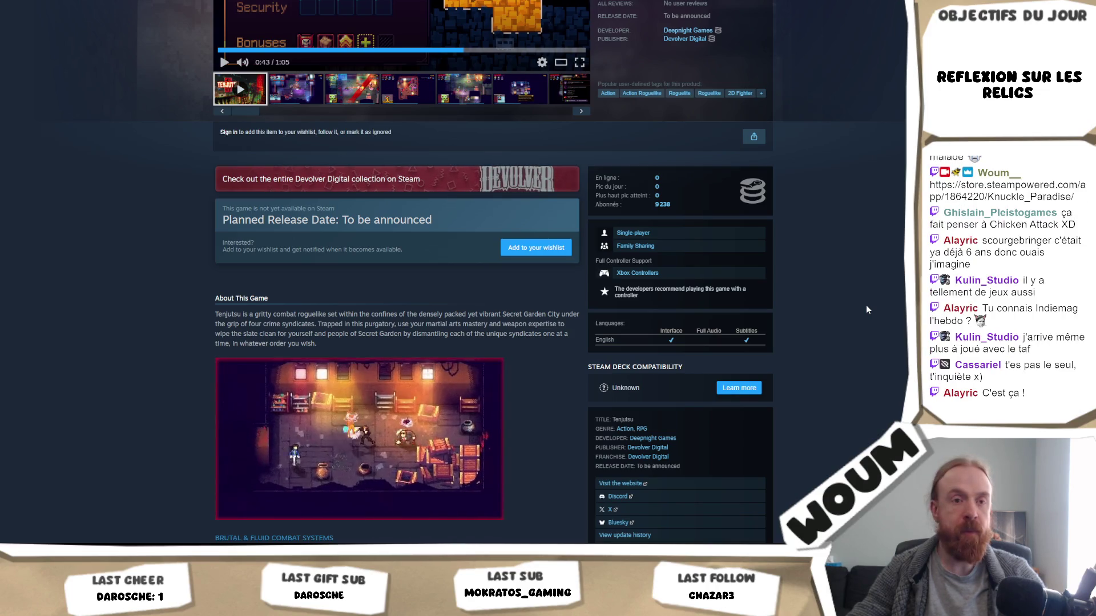
scroll(866, 309, "down", 5)
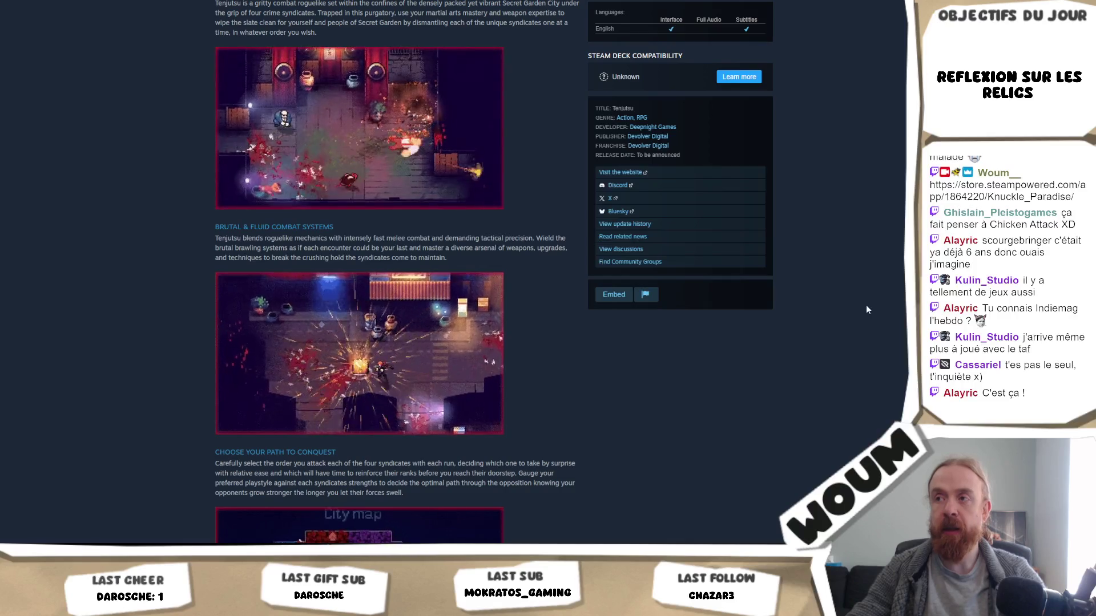
scroll(864, 313, "down", 5)
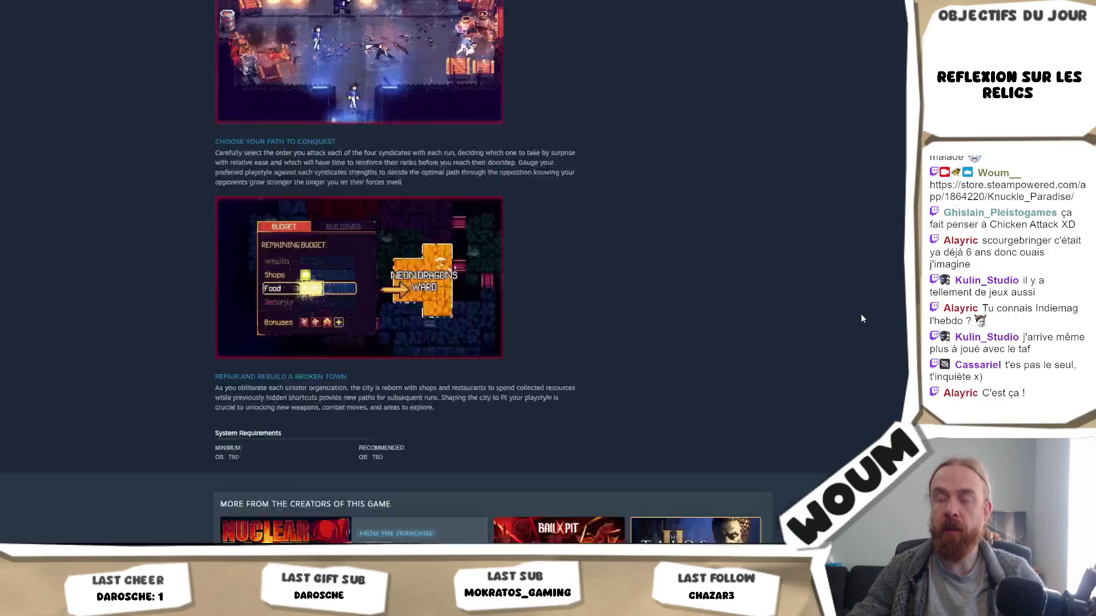
scroll(862, 318, "down", 6)
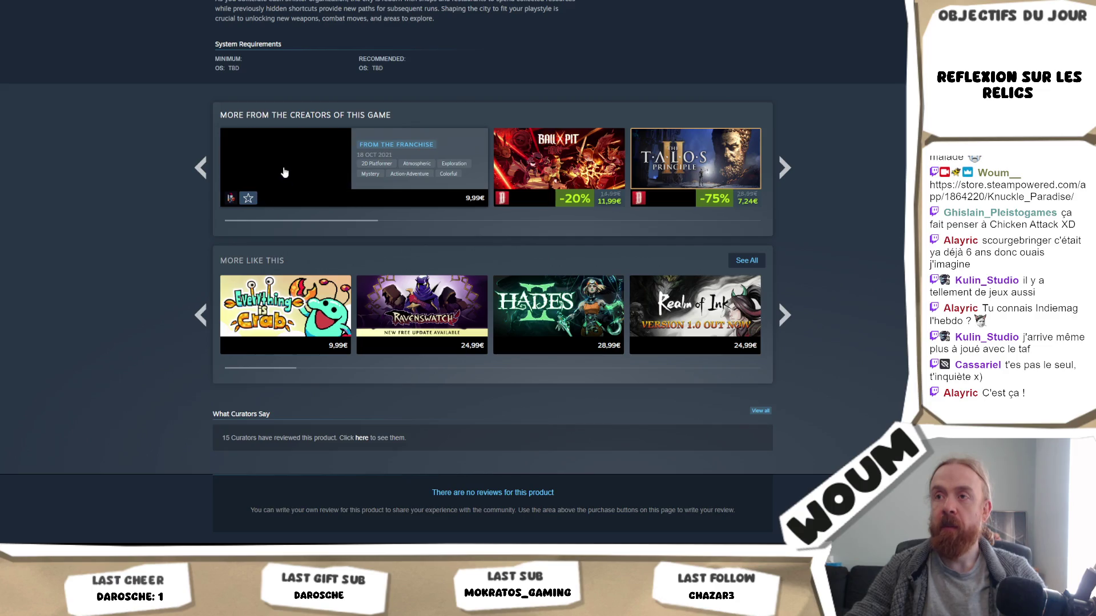
left_click(284, 173)
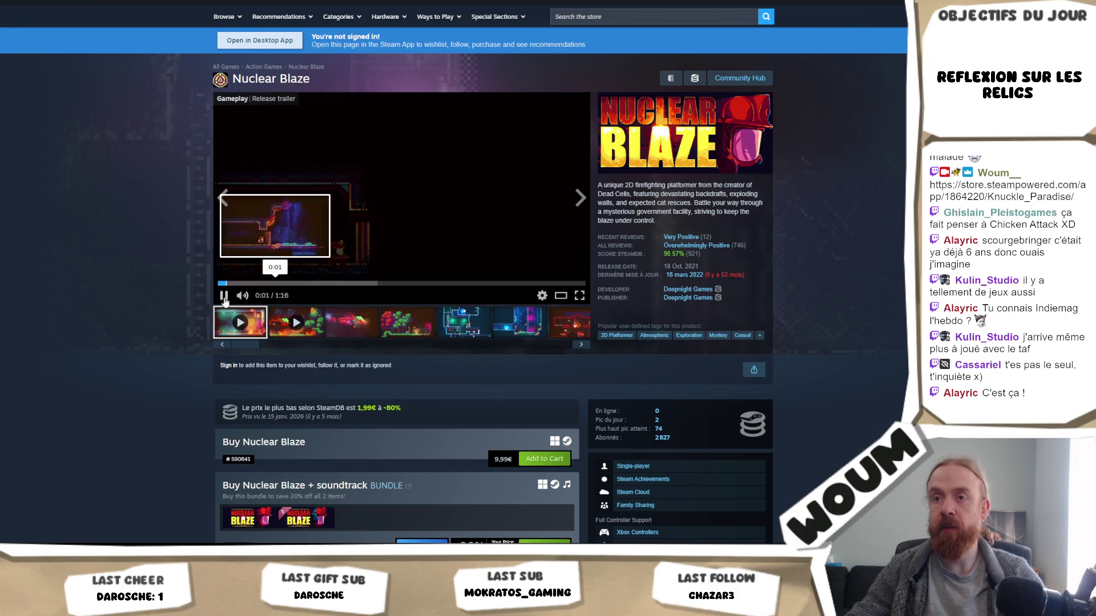
View the fourth and fifth Nuclear Blaze screenshots, then switch to the ADDON2024 Rogue design video.
left_click(387, 333)
left_click(463, 327)
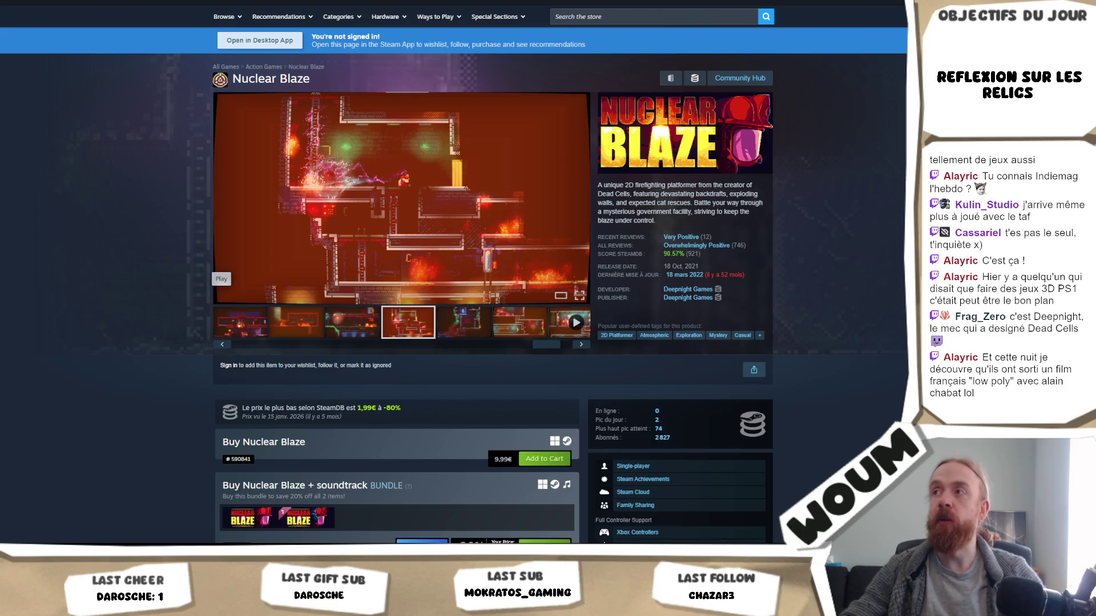
key("ctrl+Tab")
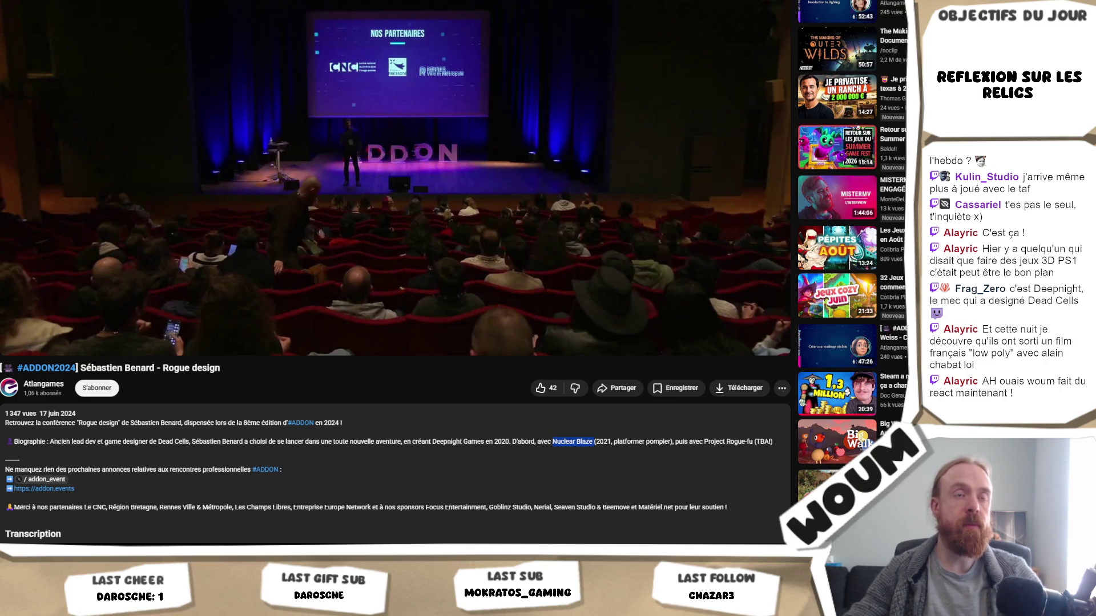
Select 'Deepnight' in the talk's description, then switch back to the Codecks Retours board.
key("alt+Tab")
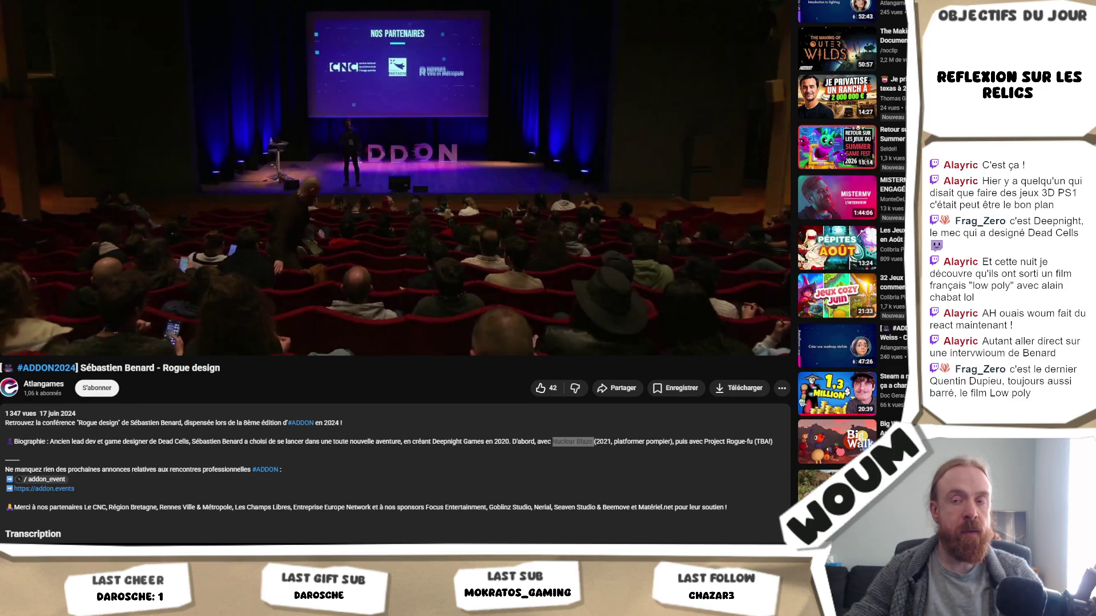
mouse_move(287, 235)
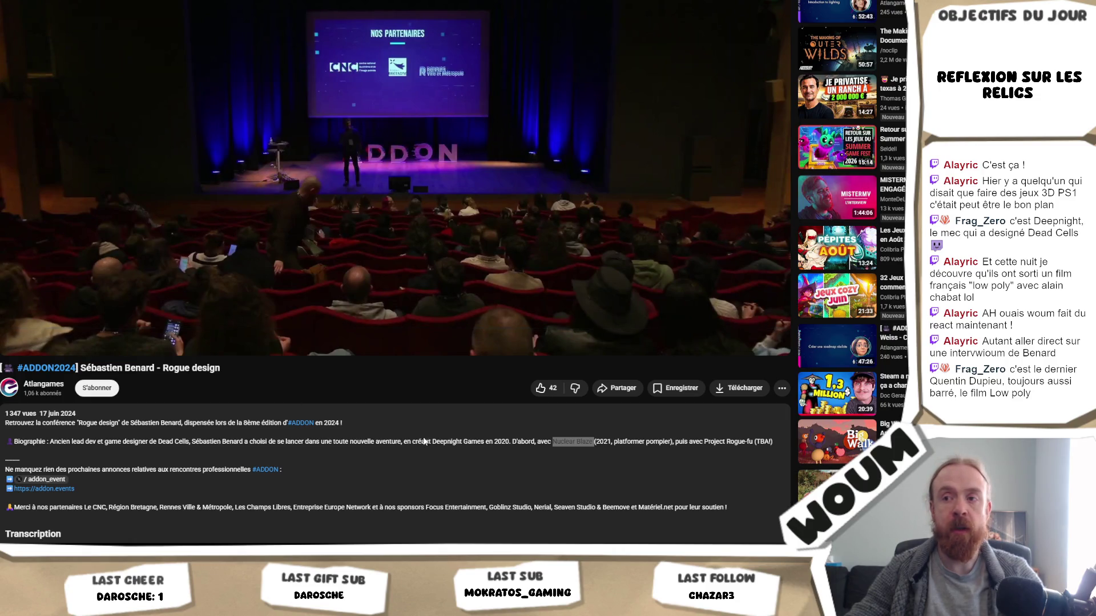
double_click(446, 442)
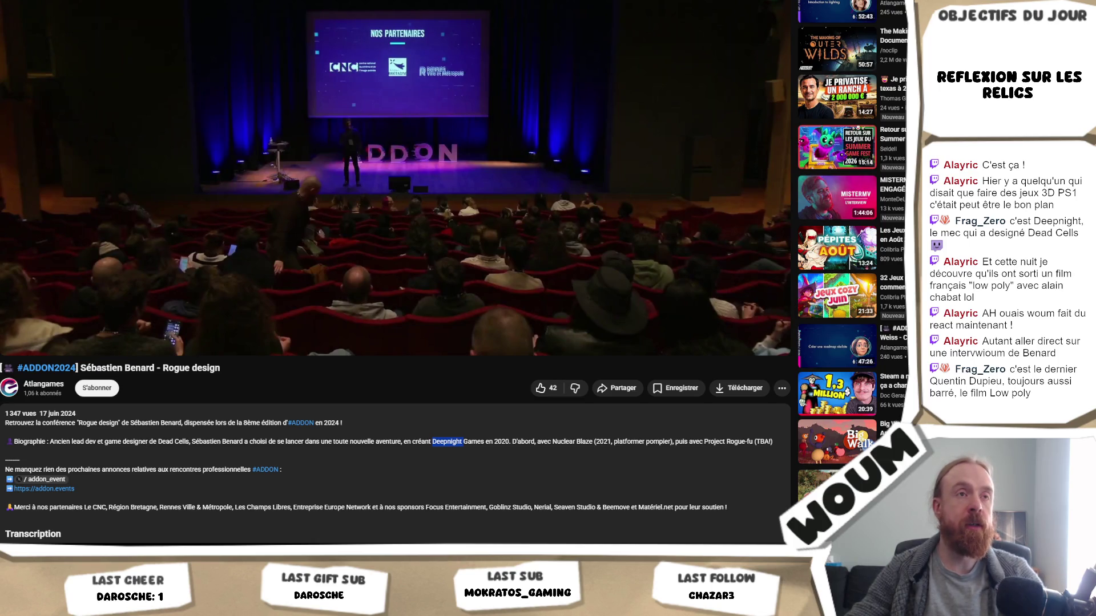
key("alt+Tab")
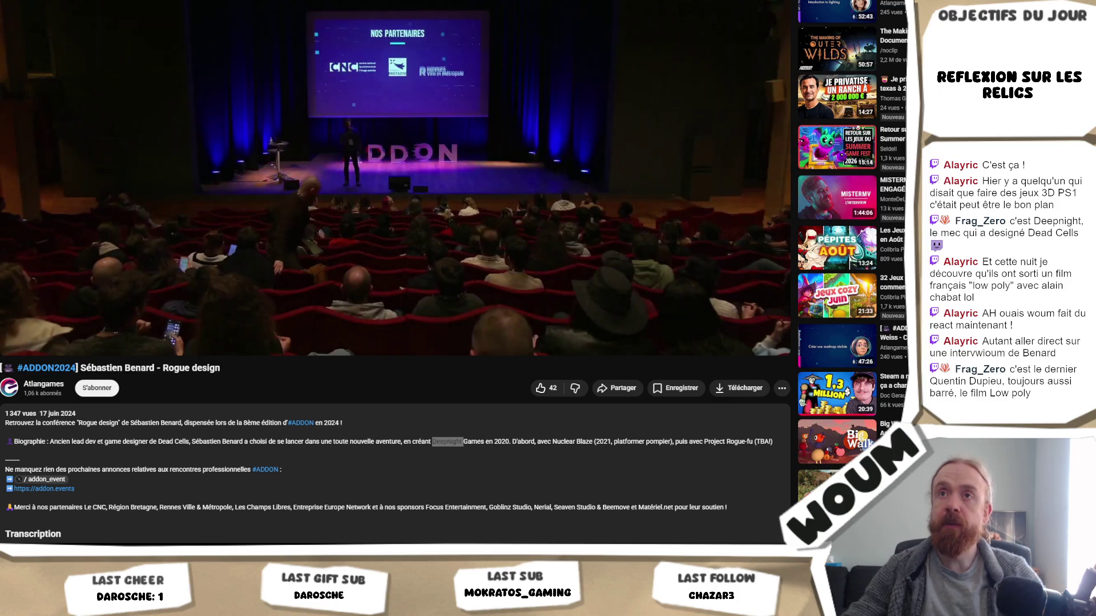
key("ctrl+Tab")
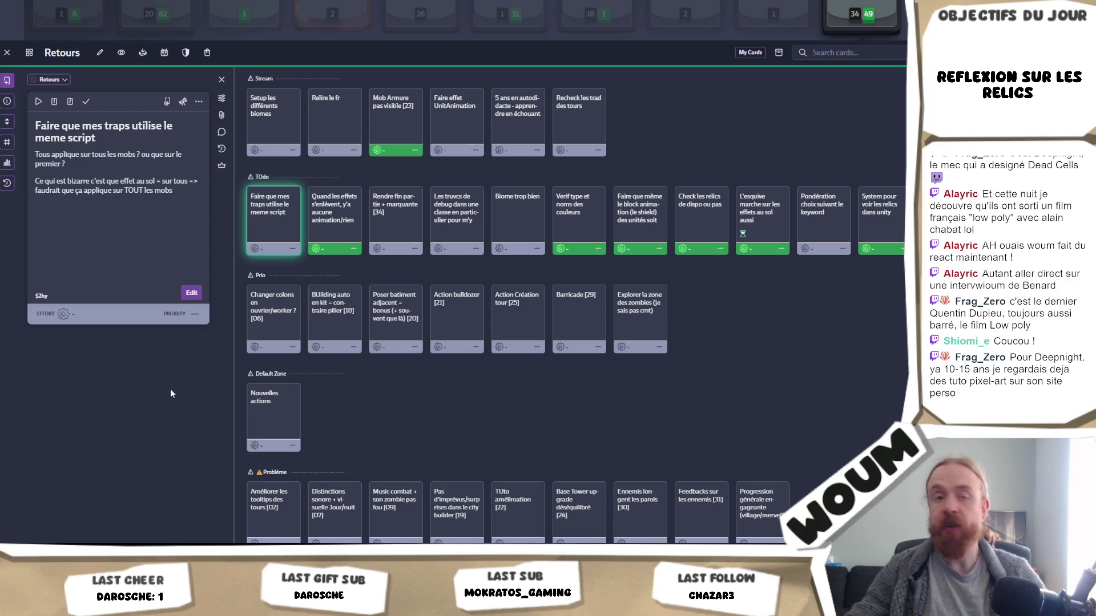
right_click(170, 388)
left_click(121, 402)
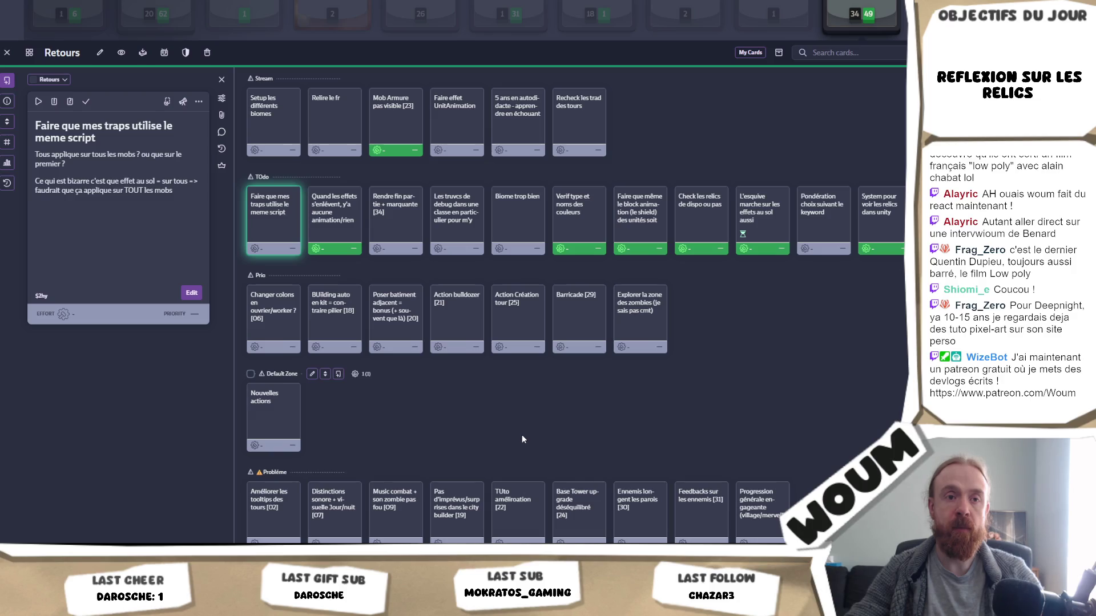
Open the '5 ans en autodidacte' card and finish its closing title line in the notes.
left_click(514, 130)
left_click(132, 323)
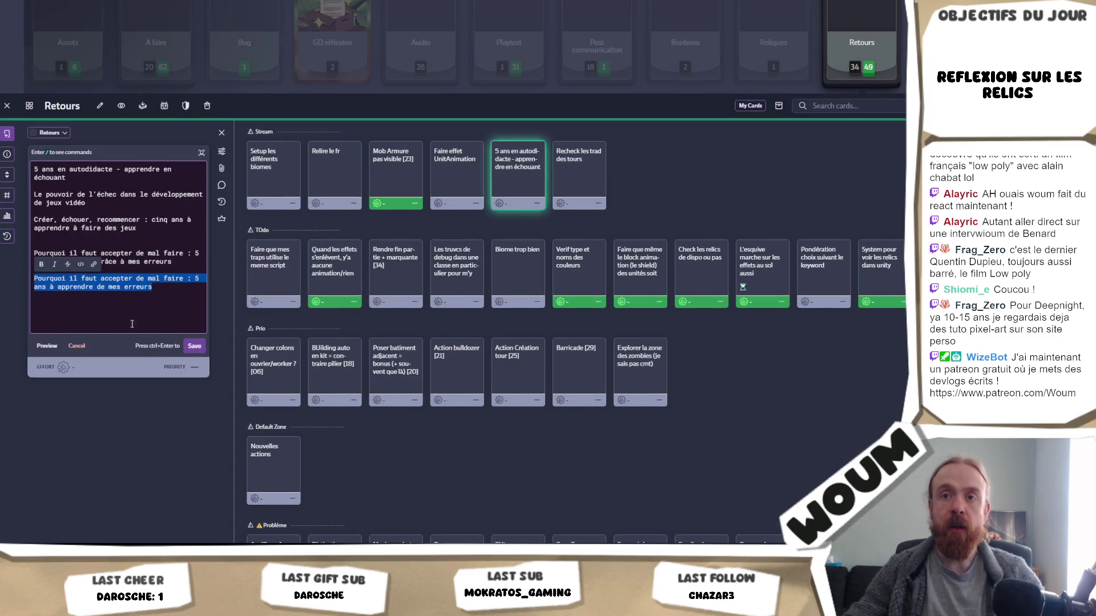
mouse_move(153, 287)
left_mouse_down()
mouse_move(35, 268)
mouse_move(0, 276)
left_mouse_up()
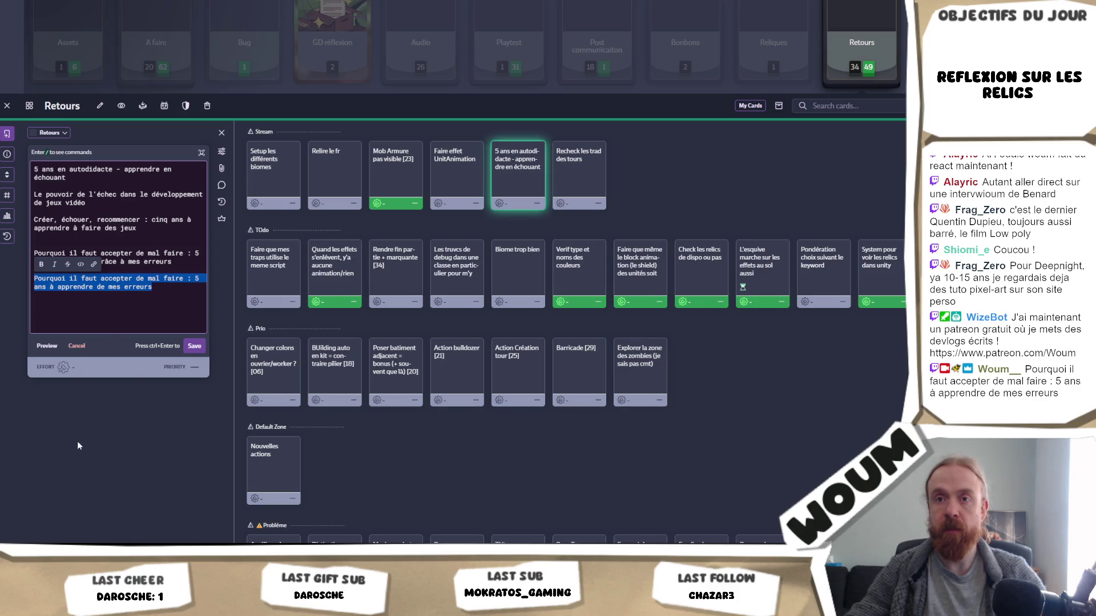
left_click(173, 290)
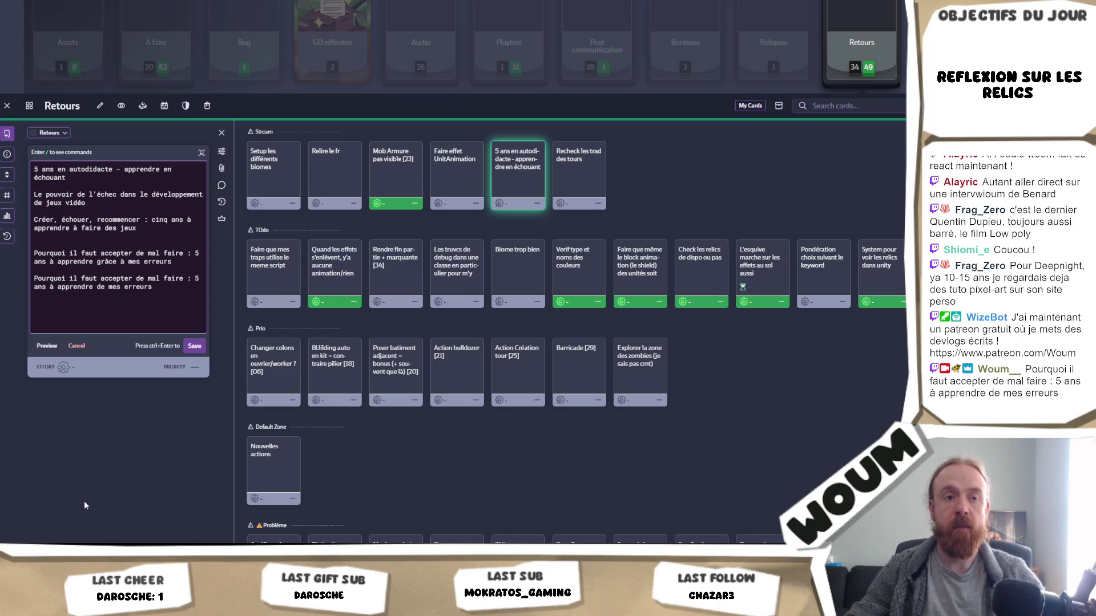
mouse_move(70, 551)
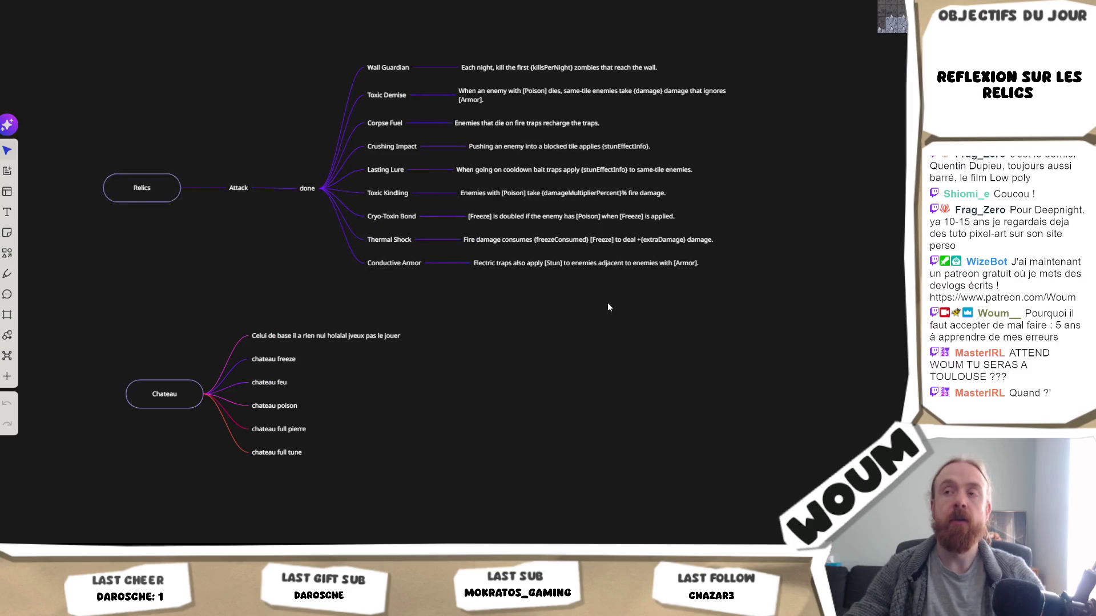
Delete the 'done' branch of finished attack relics and add an empty node after Attack.
left_click_drag(607, 303, 568, 382)
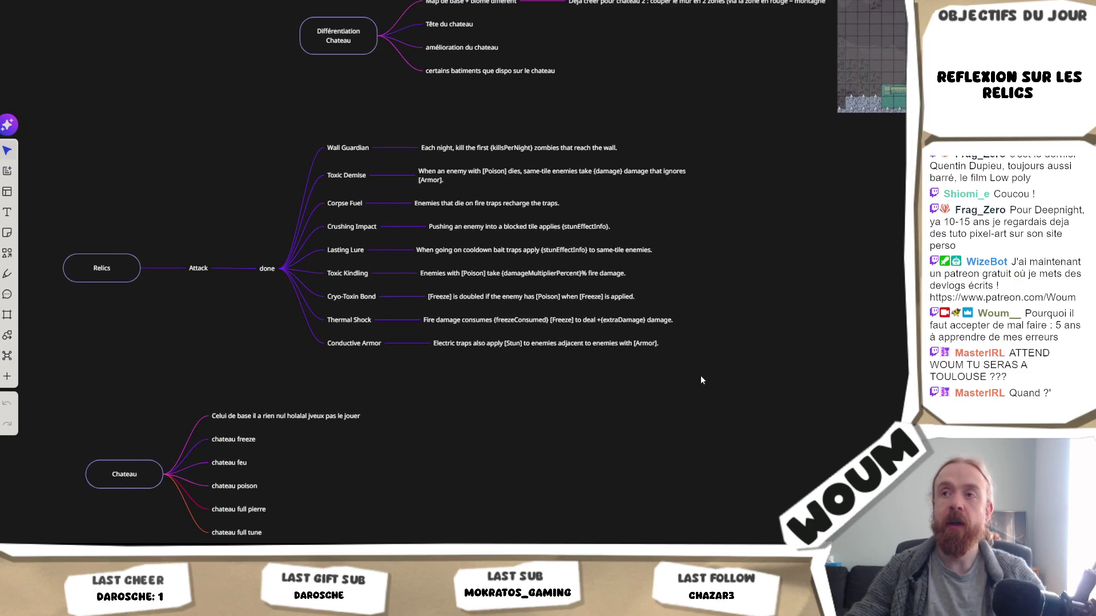
mouse_move(801, 379)
left_mouse_down()
mouse_move(252, 127)
mouse_move(187, 129)
mouse_move(323, 140)
mouse_move(334, 118)
mouse_move(460, 143)
mouse_move(412, 118)
mouse_move(346, 124)
mouse_move(416, 137)
mouse_move(437, 180)
mouse_move(453, 364)
mouse_move(411, 242)
mouse_move(411, 140)
mouse_move(297, 140)
mouse_move(436, 135)
mouse_move(209, 133)
mouse_move(341, 139)
mouse_move(260, 141)
left_mouse_up()
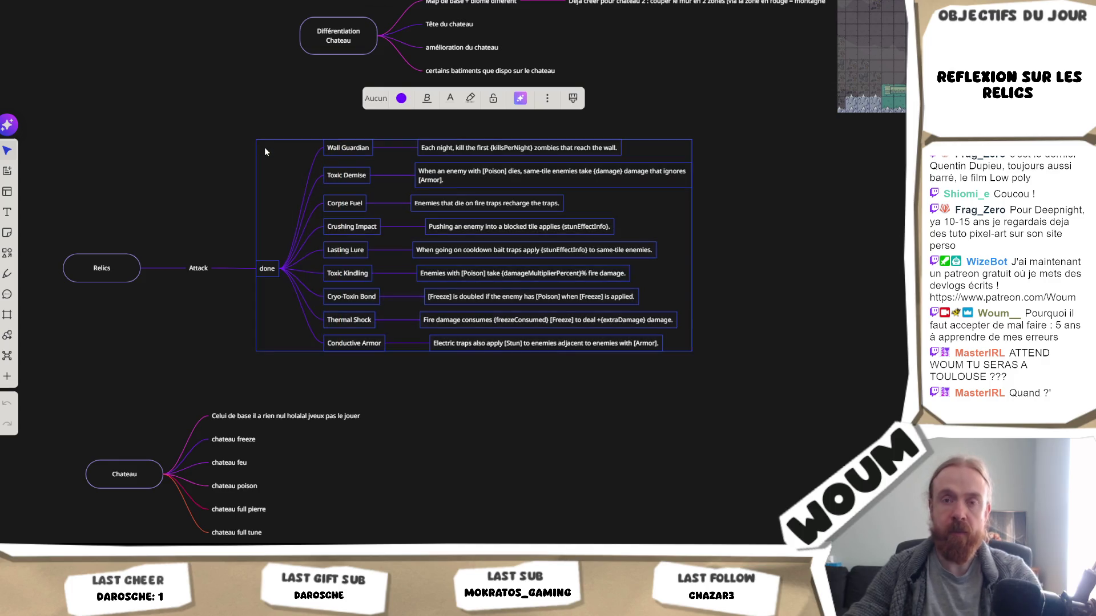
key("Delete")
left_click(222, 268)
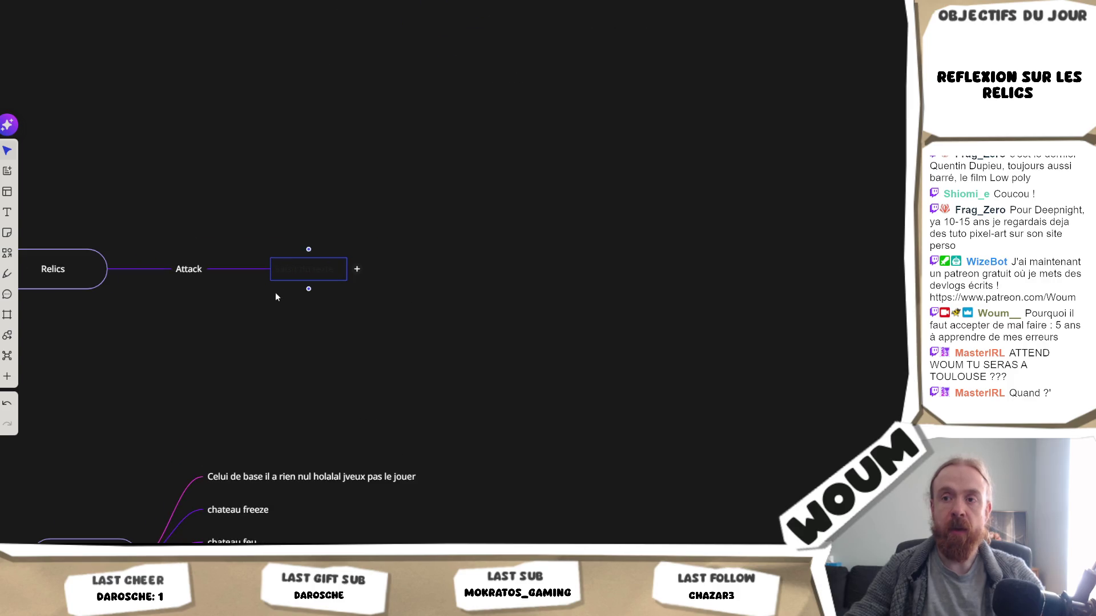
key("alt+Tab")
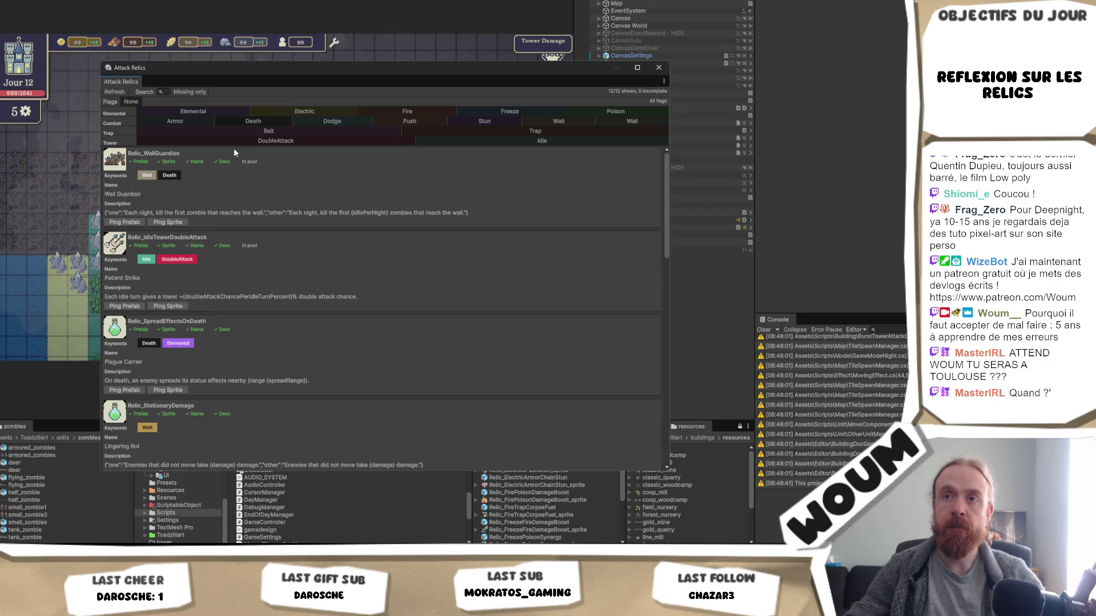
Filter Unity's Attack Relics list to Elemental, leaving only Plague Carrier, then return to Miro.
left_click(208, 111)
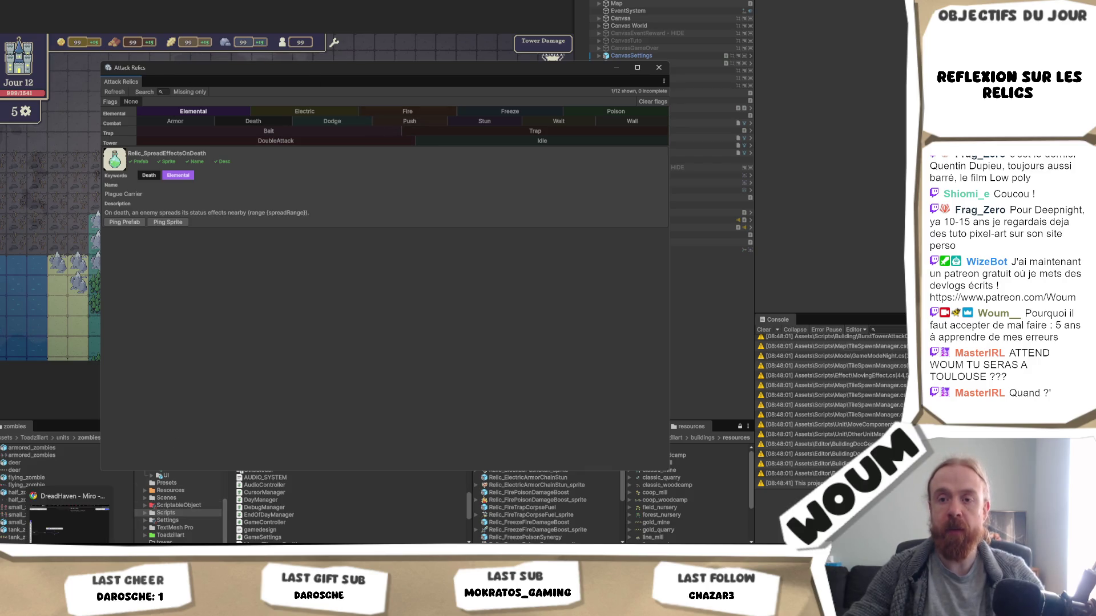
key("alt+Tab")
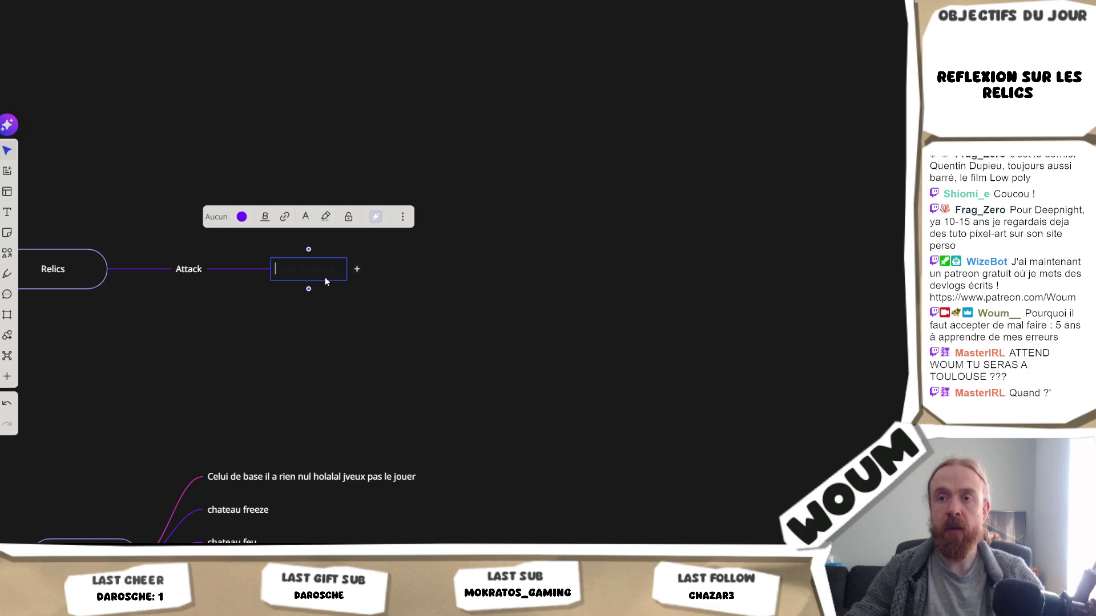
Rename the Attack node to 'Elemental' and start a new empty branch beneath it.
left_click_drag(240, 320, 299, 328)
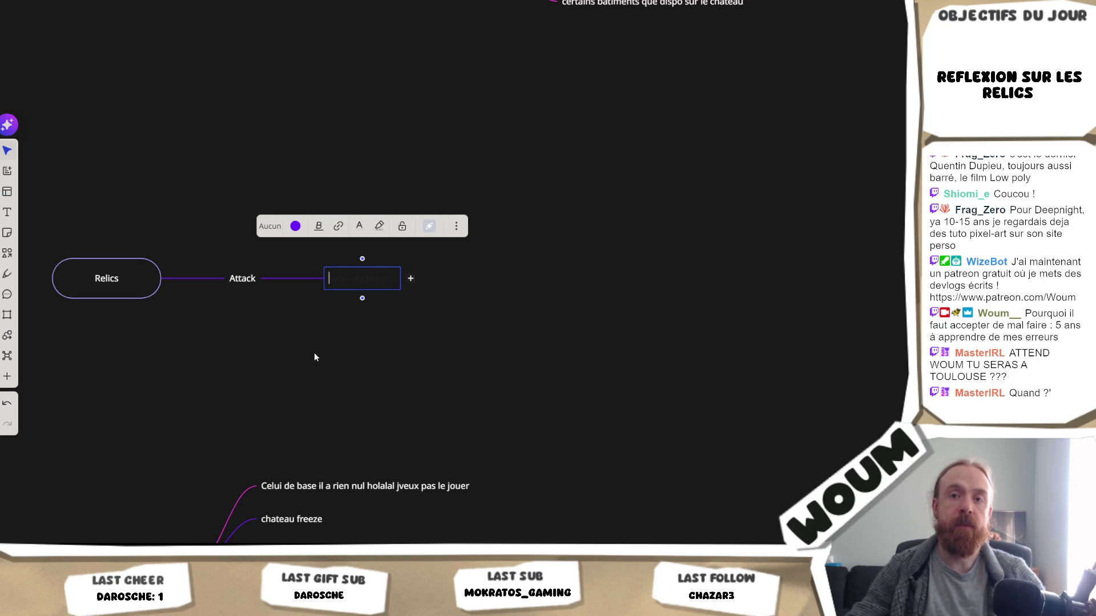
double_click(246, 284)
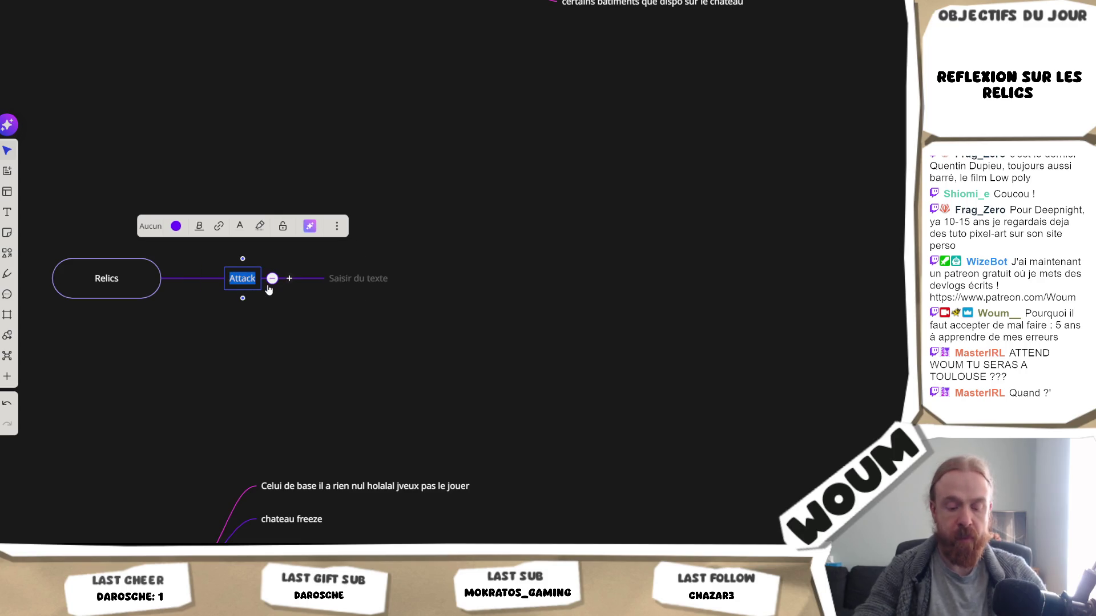
type("Elemental")
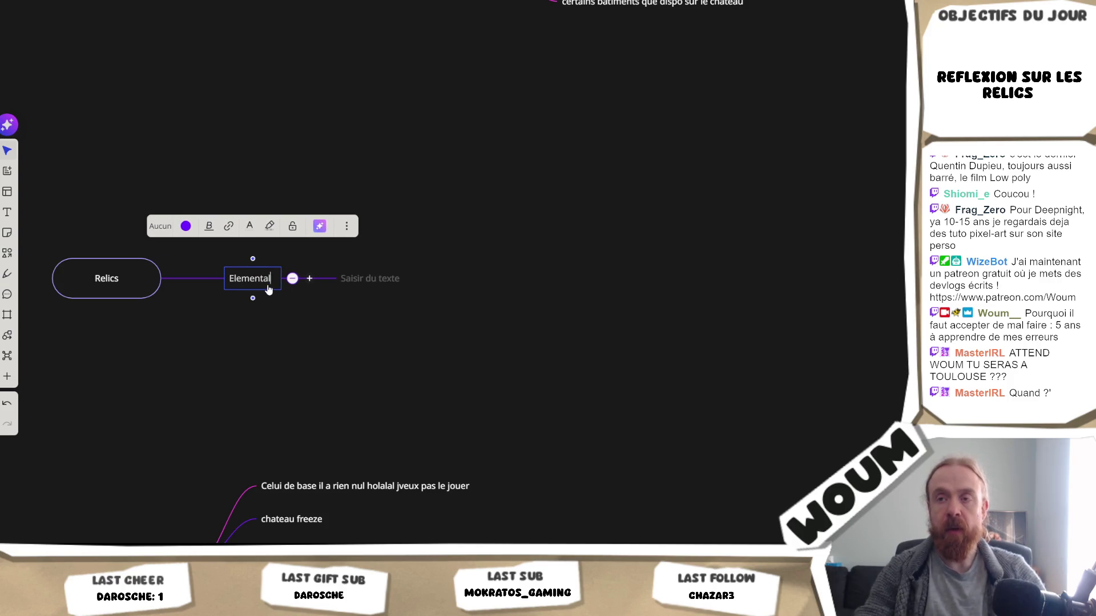
key("Return")
left_click(392, 269)
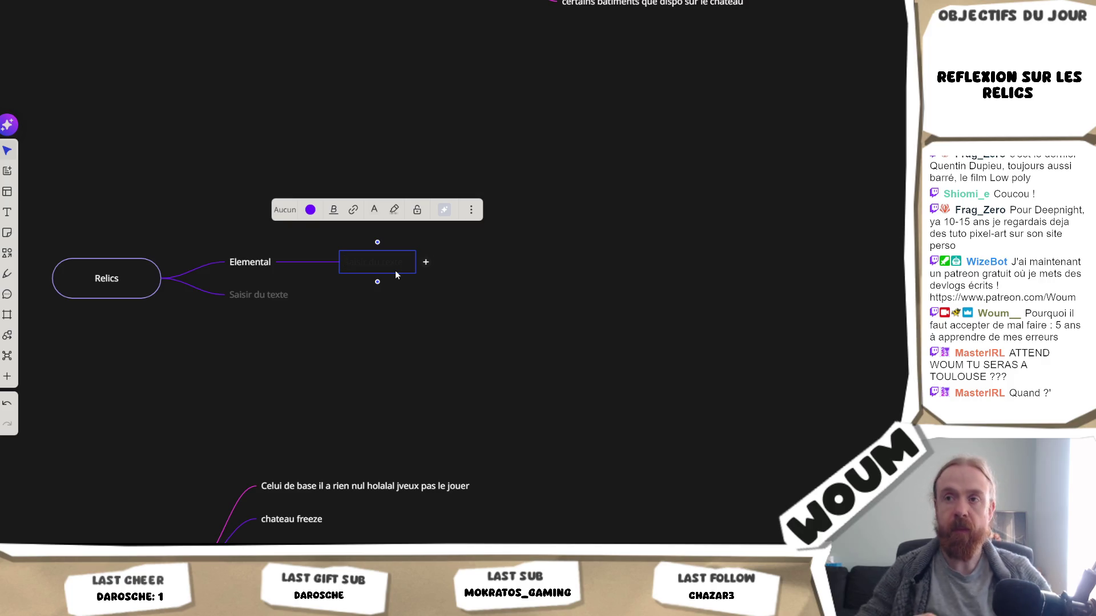
Write '+1 duration des zones au sol' under Elemental, leaving an empty node below it.
type("Créer des")
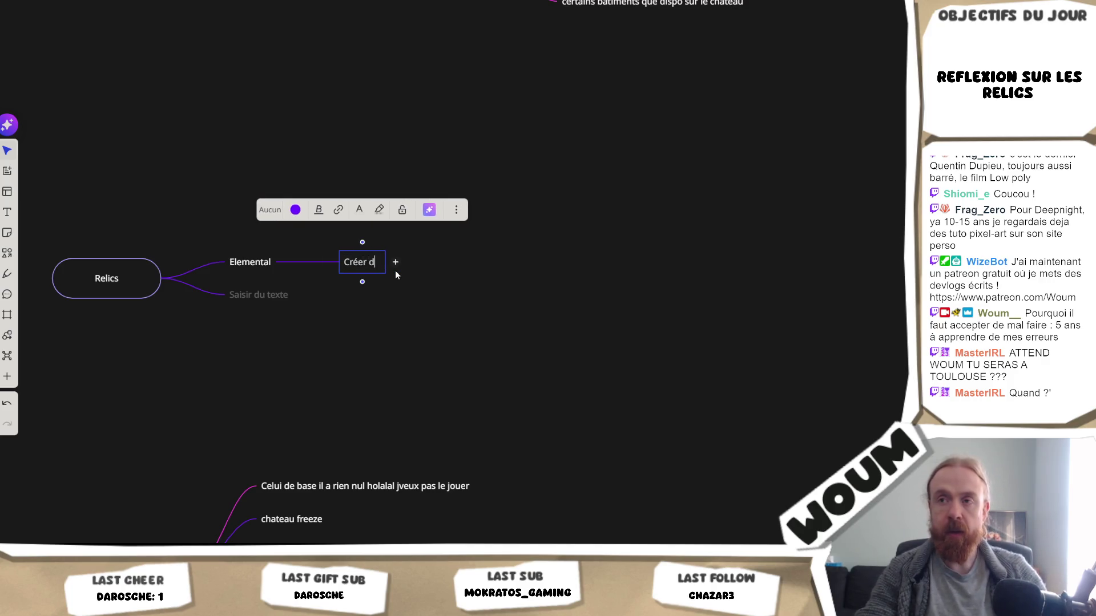
type(" bloc")
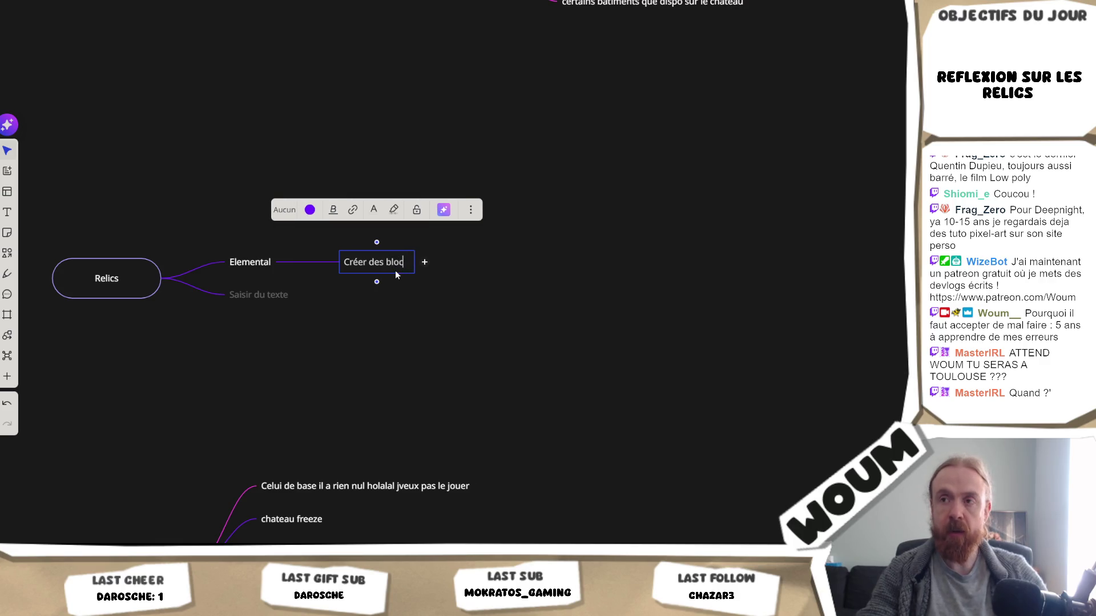
key("ctrl+a")
type("+1")
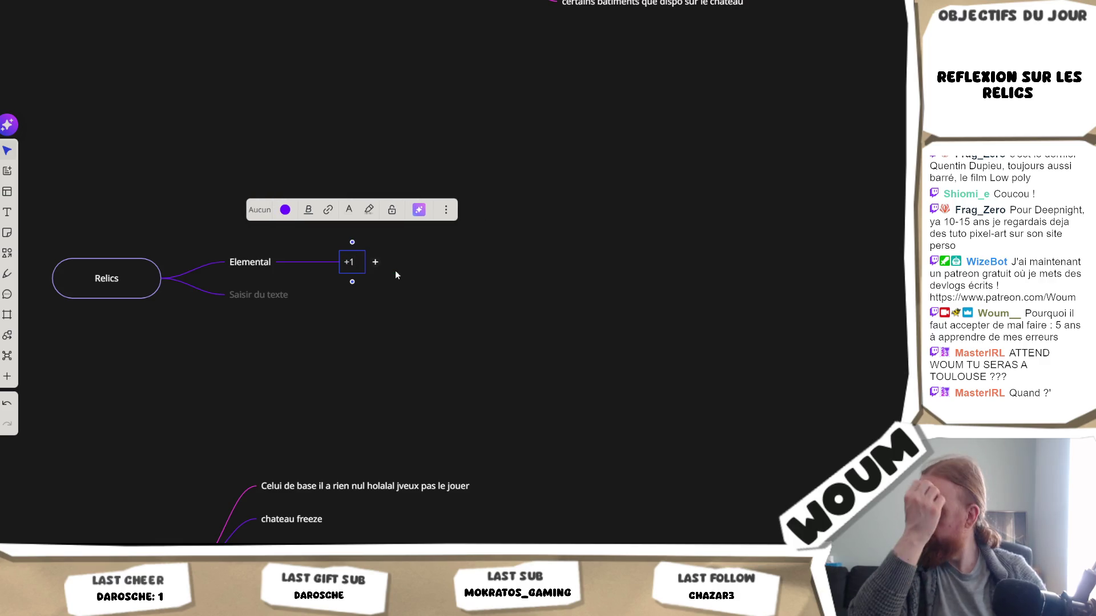
type(" duration ")
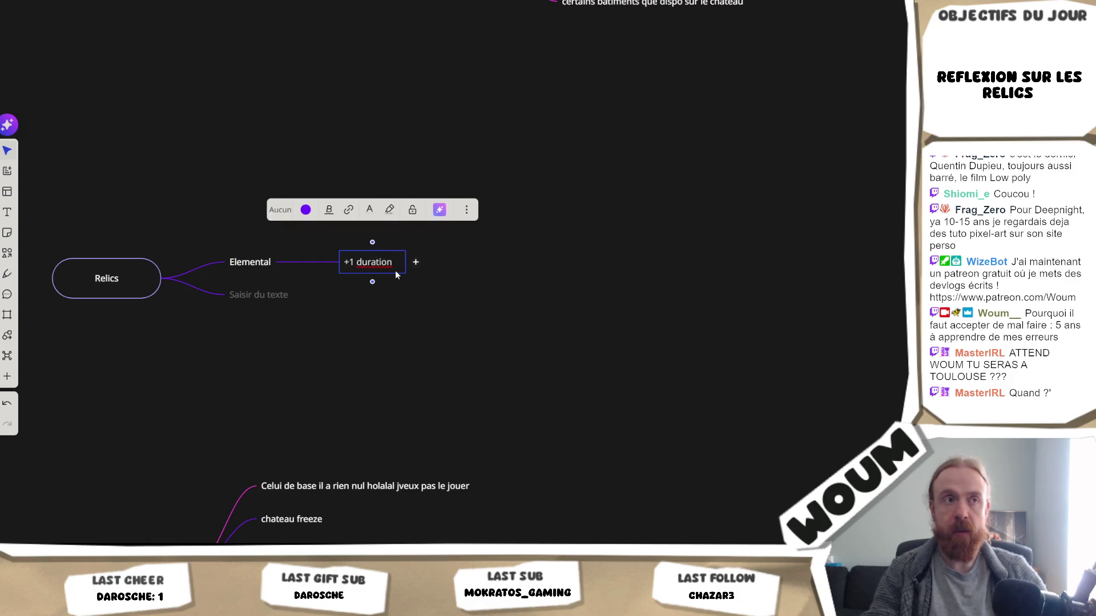
type("des zones au sol")
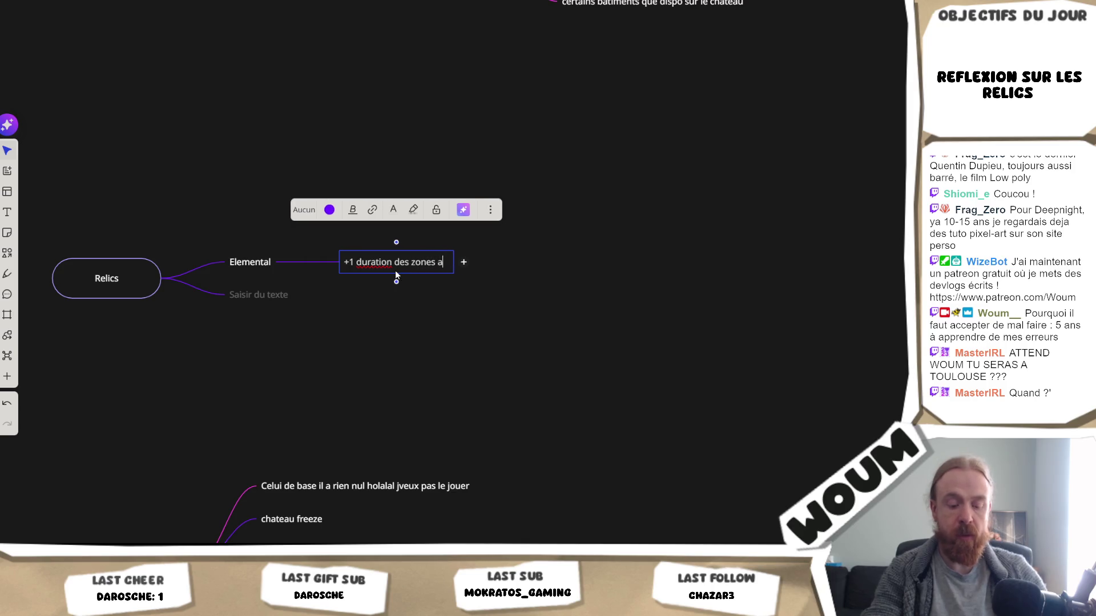
key("Return")
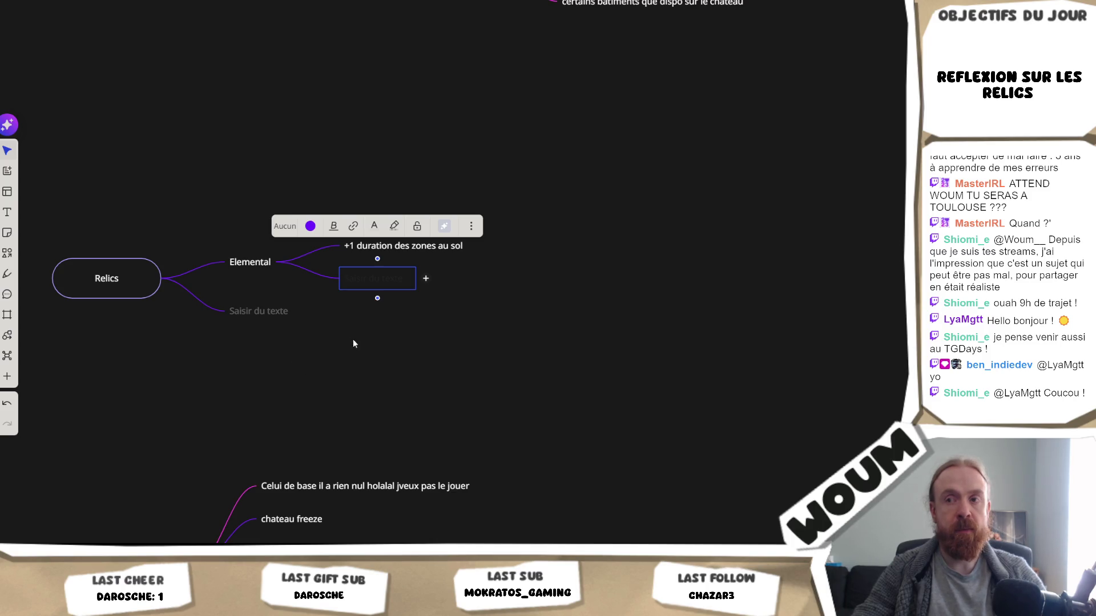
left_click(330, 338)
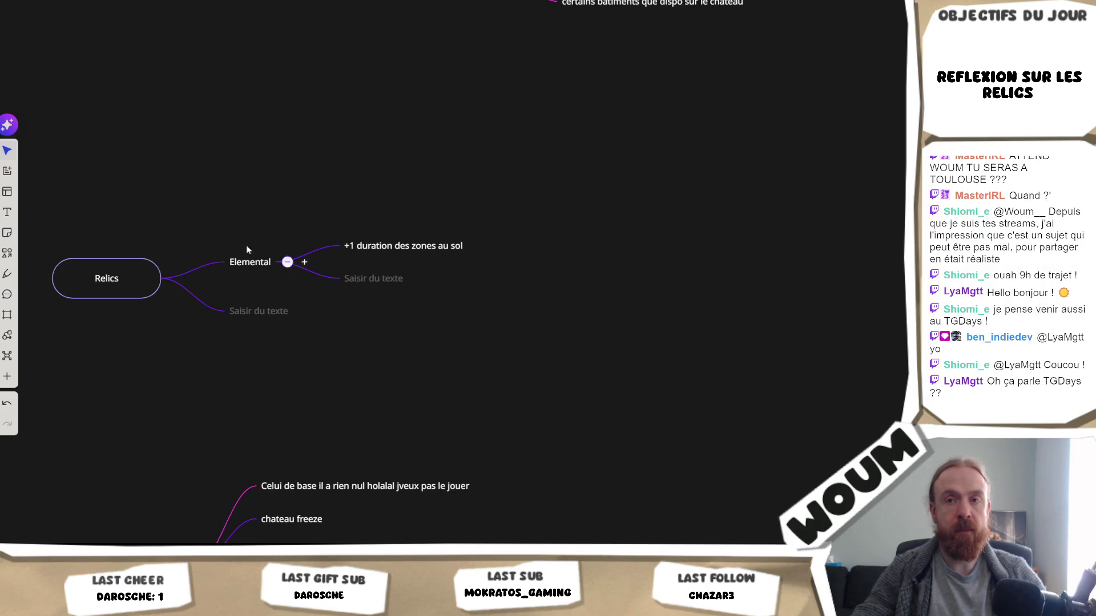
double_click(350, 279)
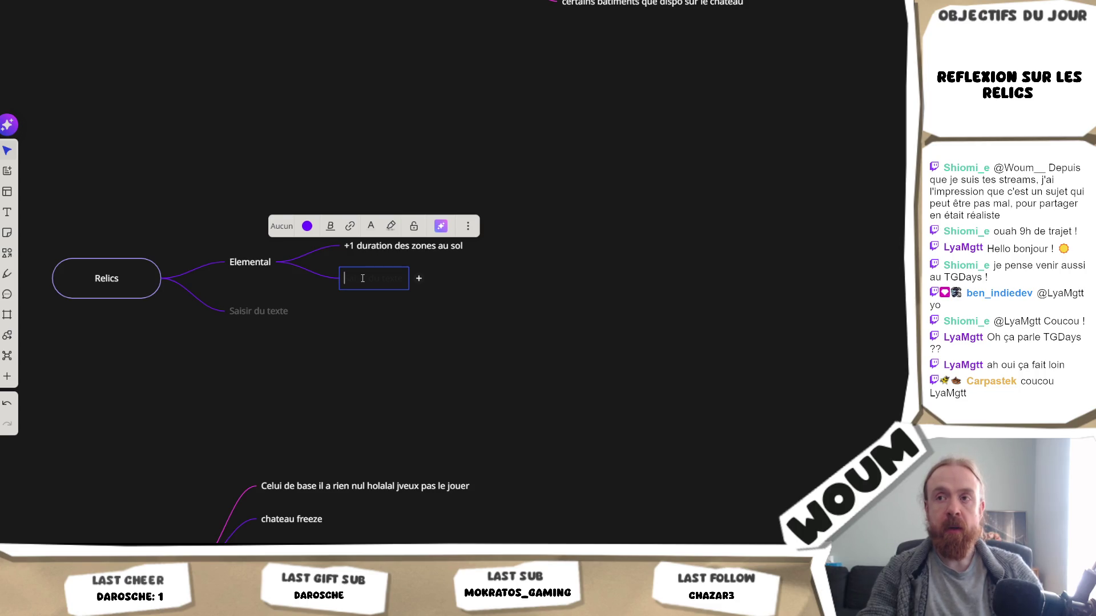
Add the Elemental idea 'Les tirs élémentaires tirent 2x, mais augmente le délai entre les tirs de 2'.
type("Les")
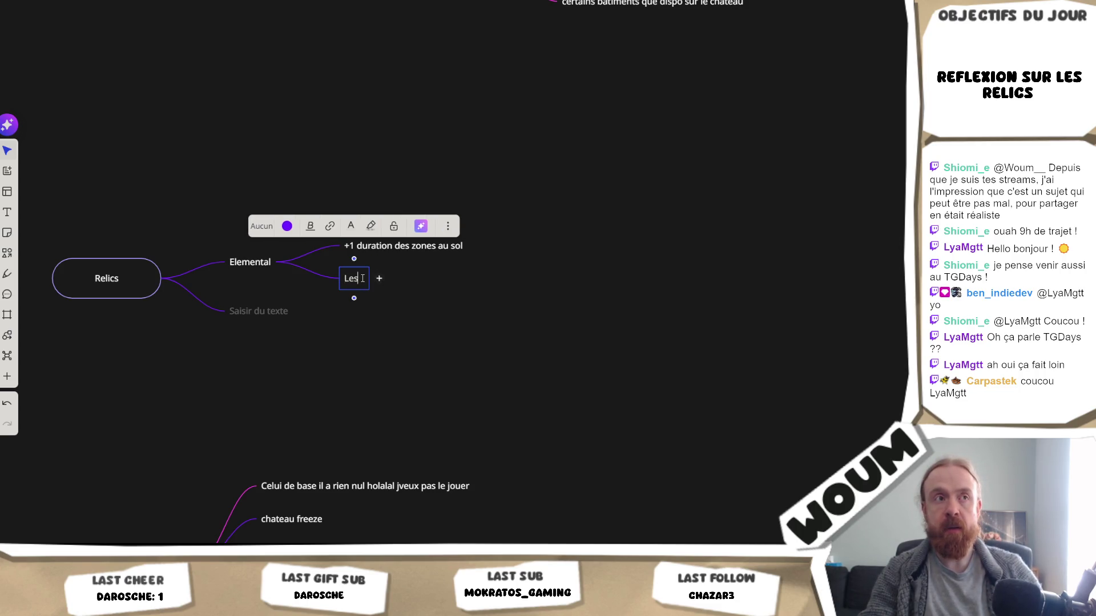
type(" tirs ")
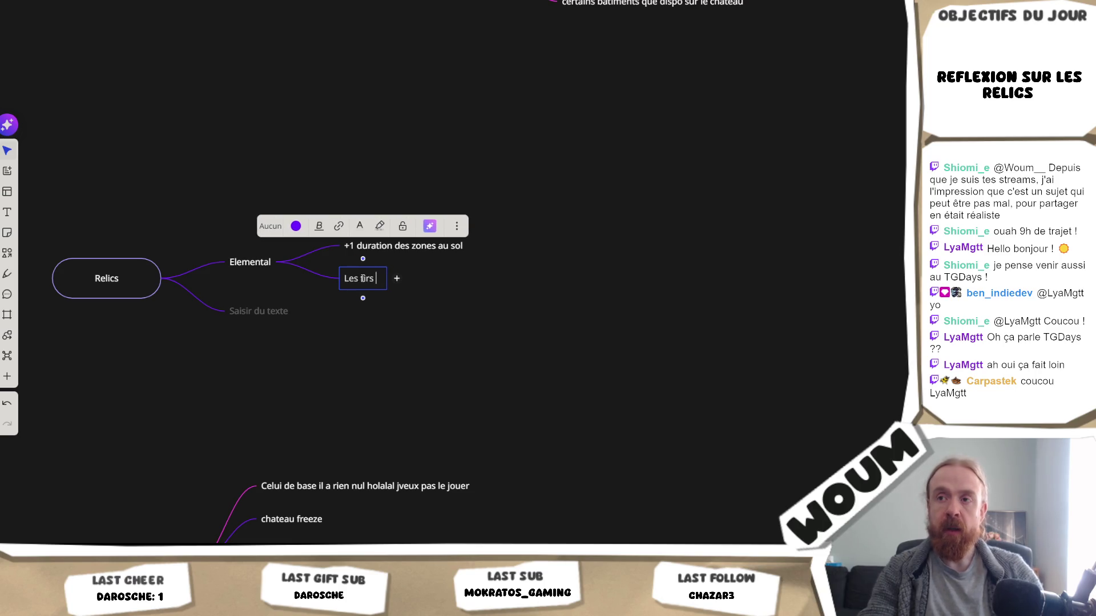
type("élémen")
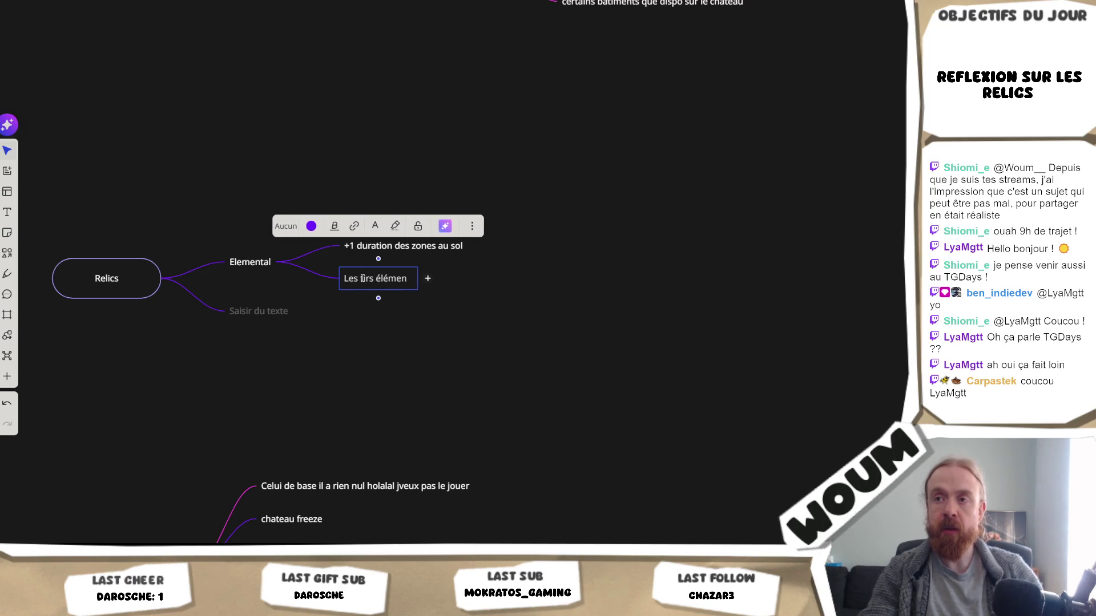
type("taires ")
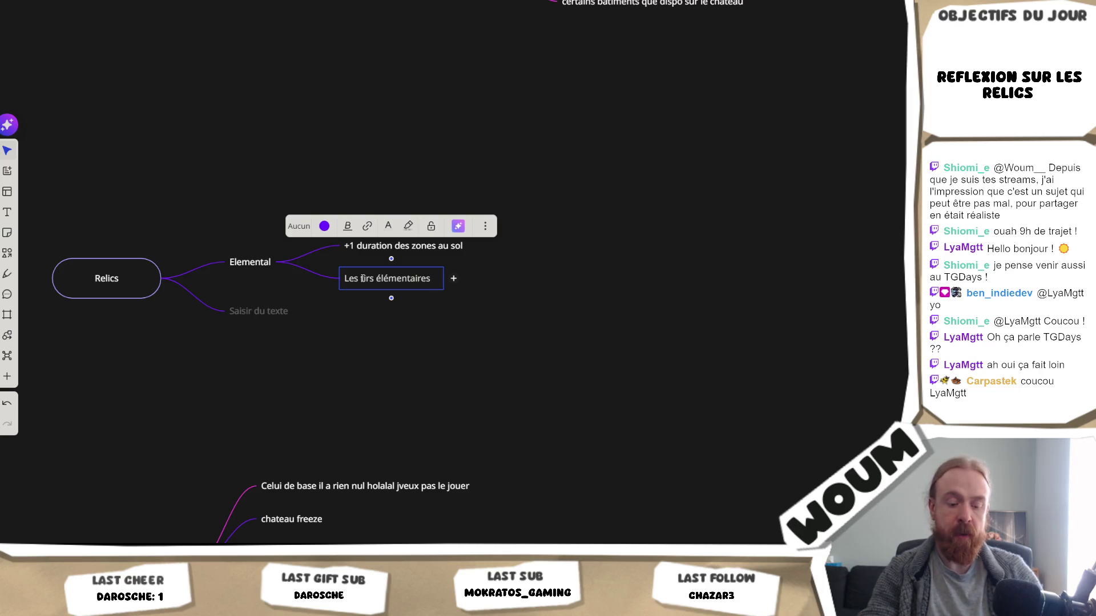
type("tirent 2x")
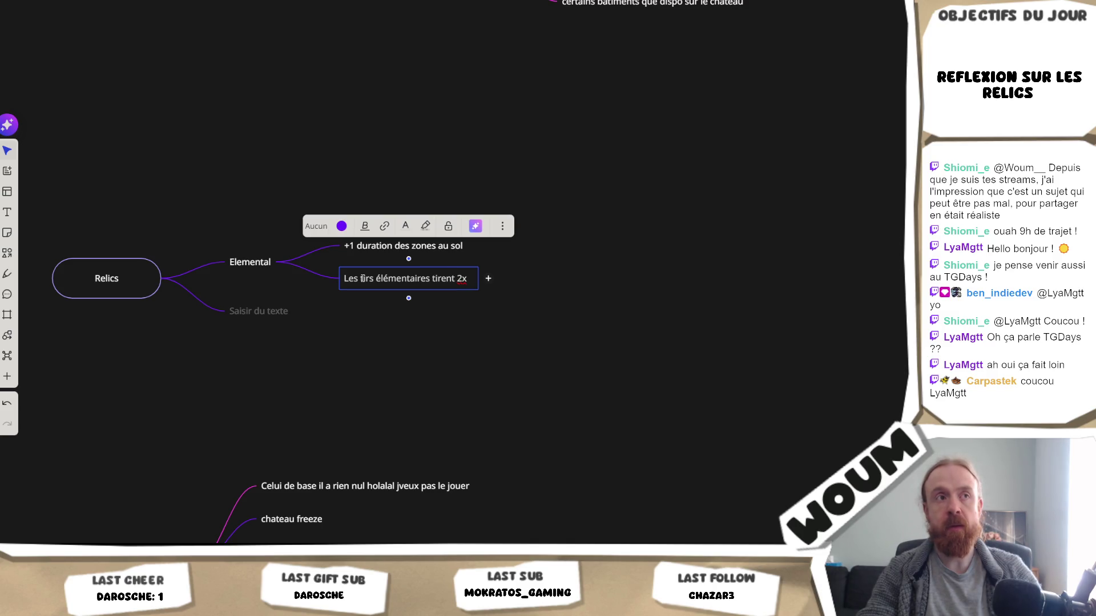
type(", mais")
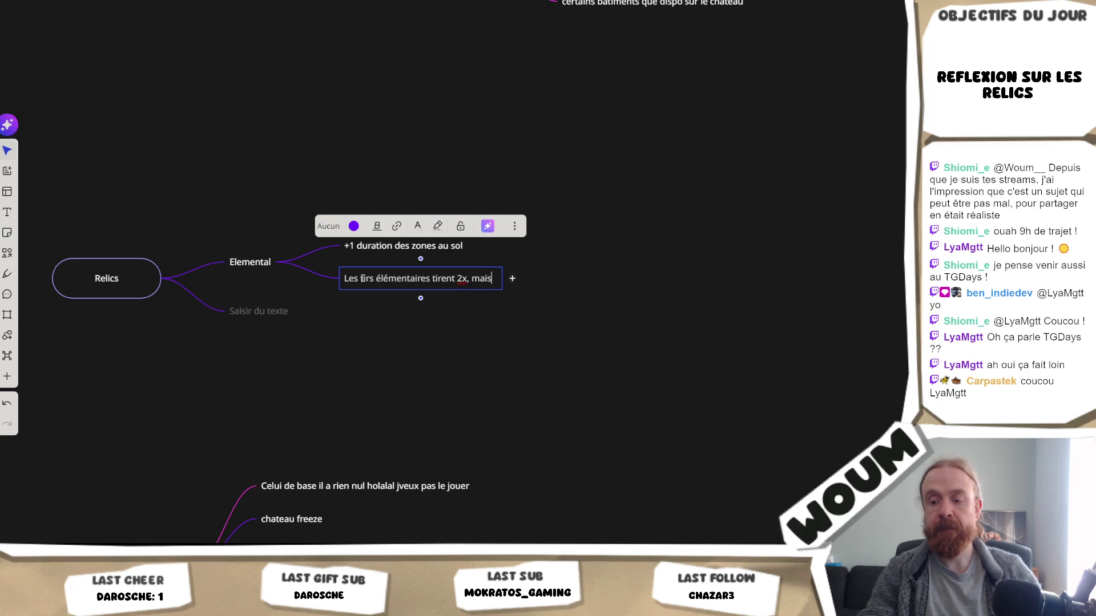
type(" augmente ")
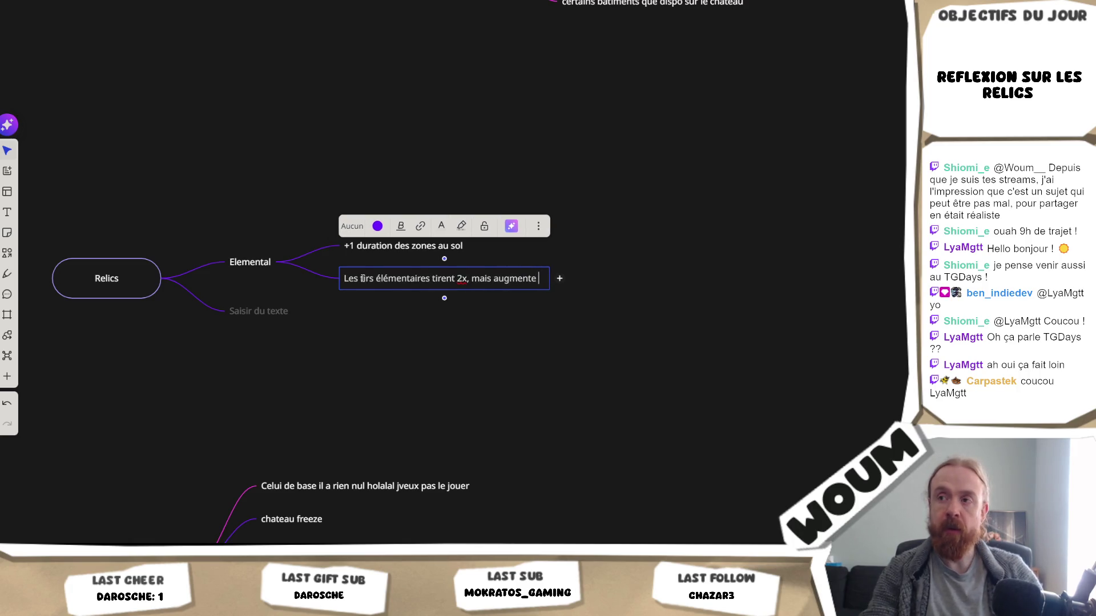
type("le délai entre")
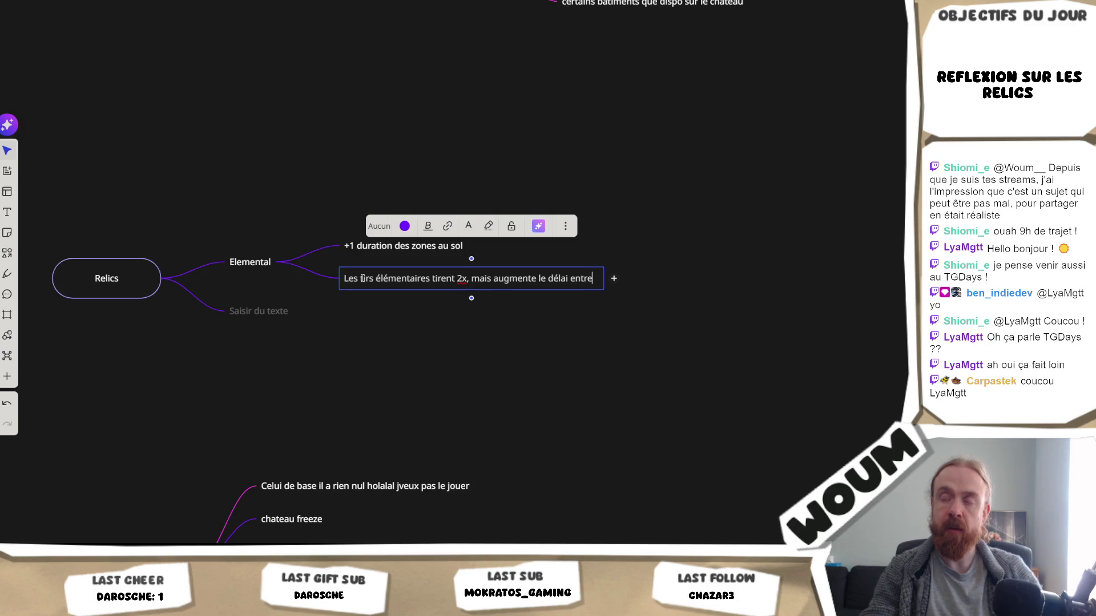
type(" les tirs")
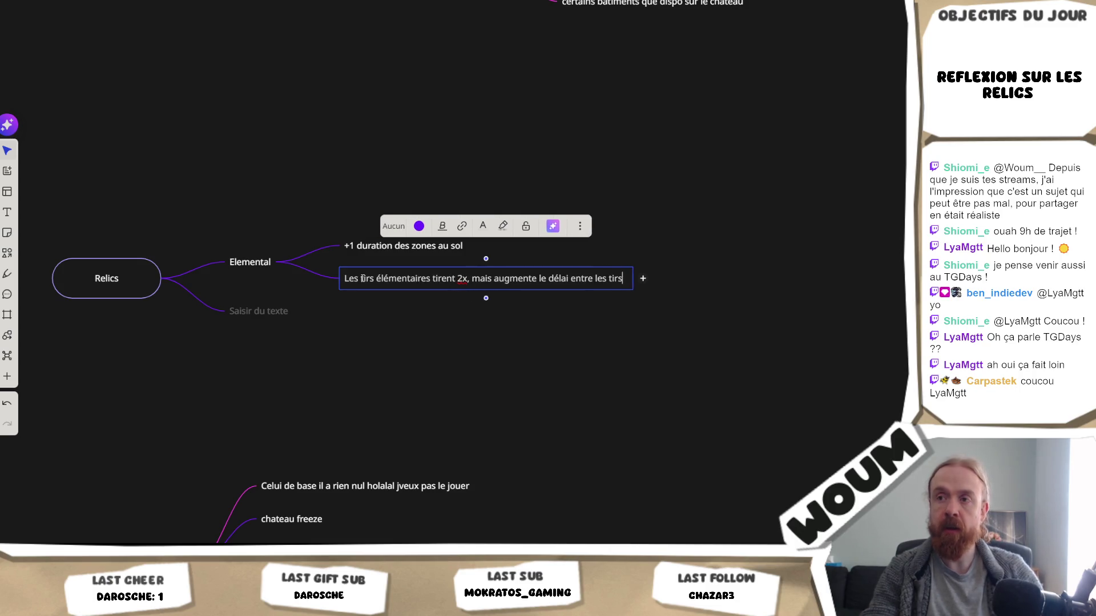
type(" de 2")
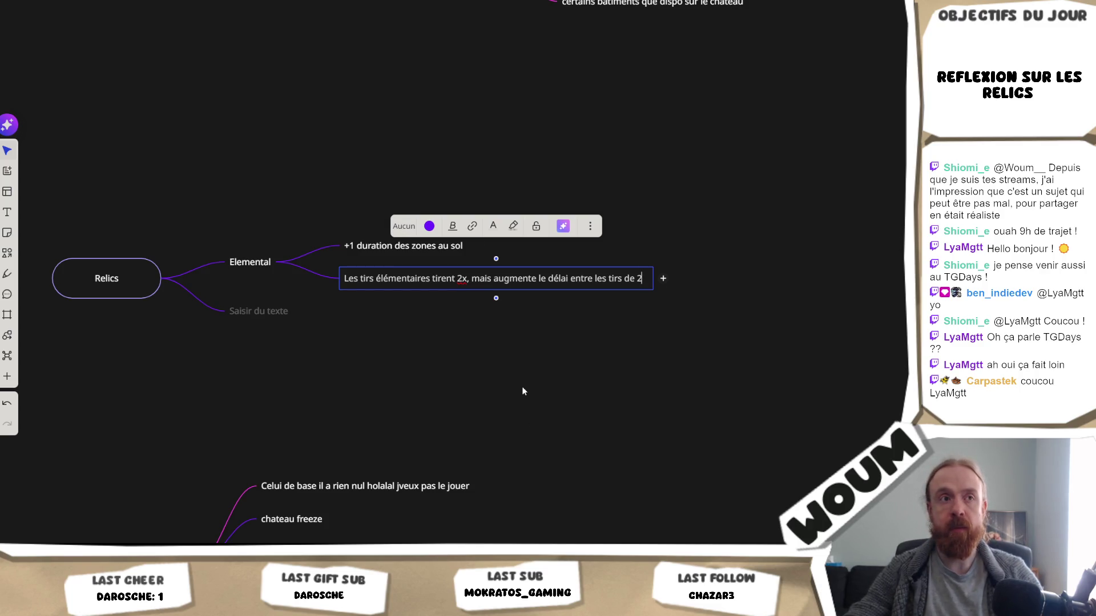
left_click(520, 362)
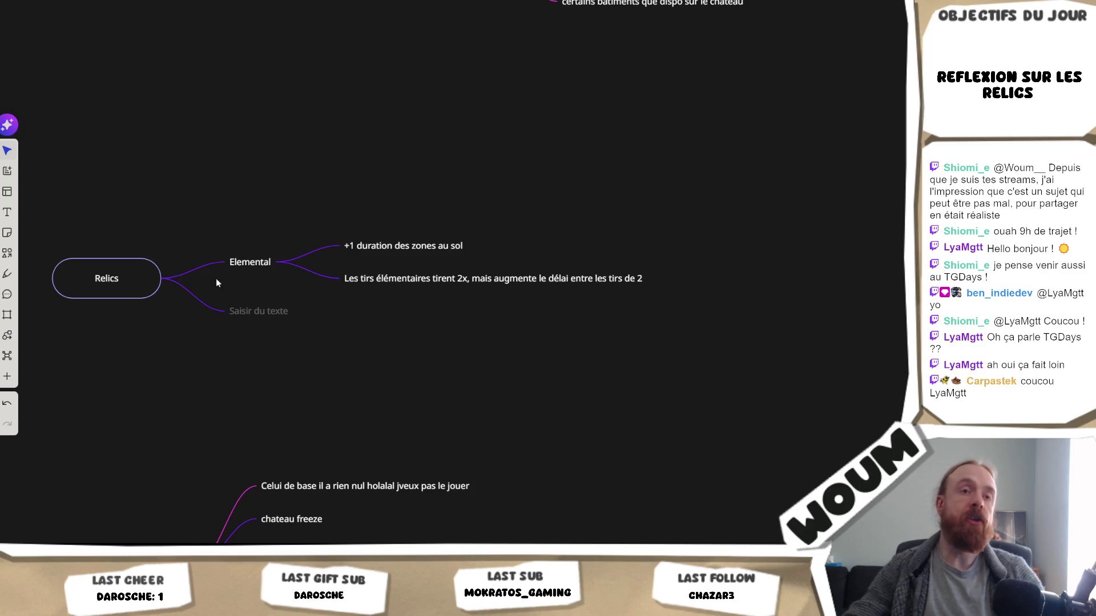
Adjust the Miro view slightly, then switch to the Codecks Retours board.
mouse_move(490, 162)
left_mouse_down()
mouse_move(470, 202)
mouse_move(514, 193)
mouse_move(516, 178)
mouse_move(525, 186)
left_mouse_up()
scroll(522, 180, "up", 1)
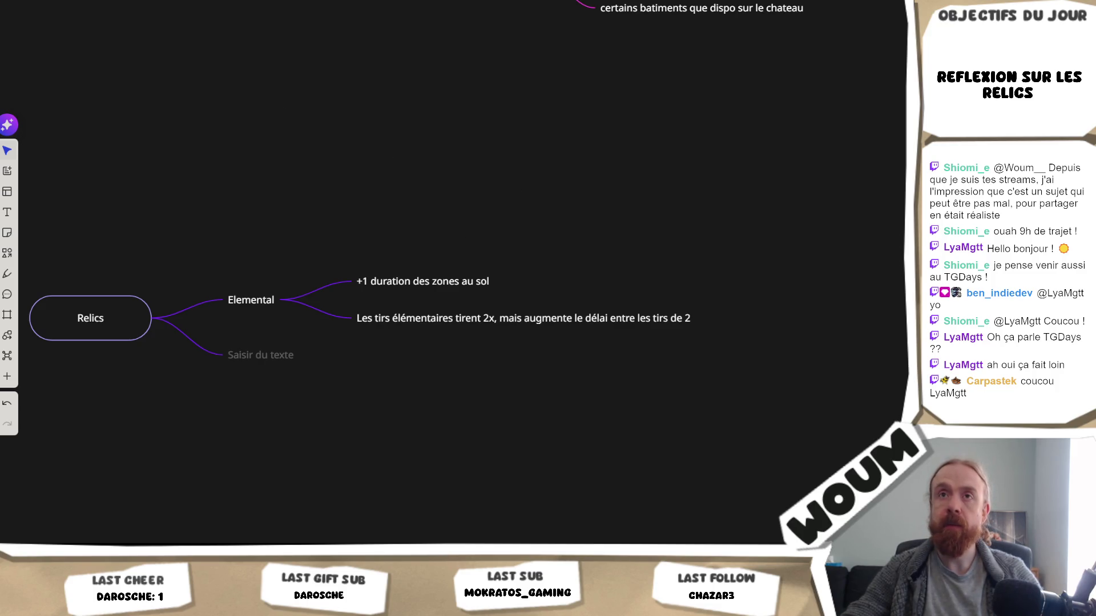
key("alt+Tab")
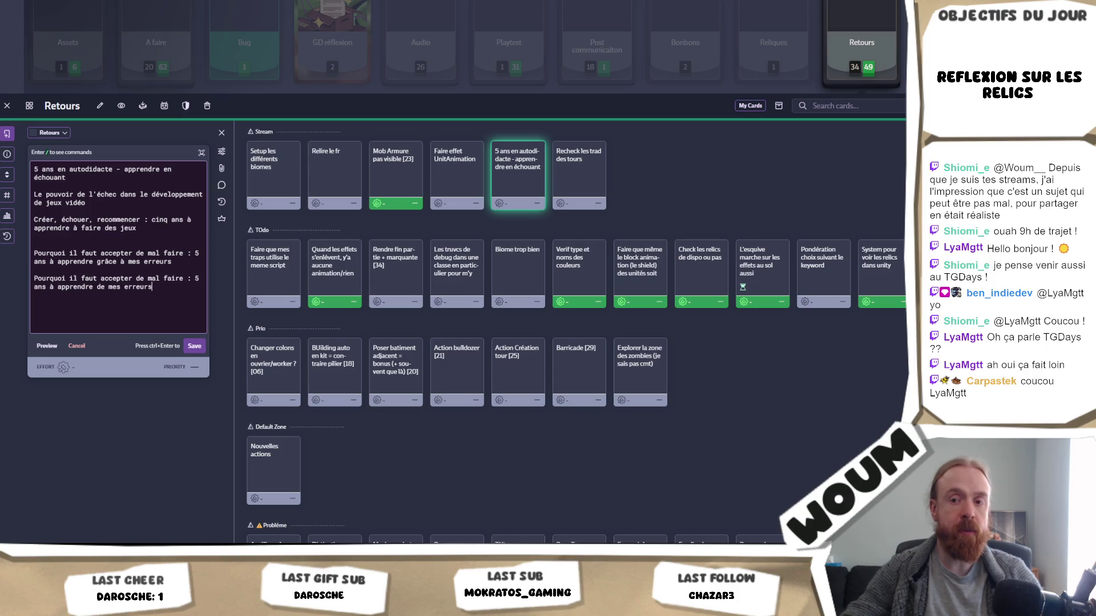
Bring the Word design document forward and scroll to the châteaux, towers and traps notes.
mouse_move(111, 543)
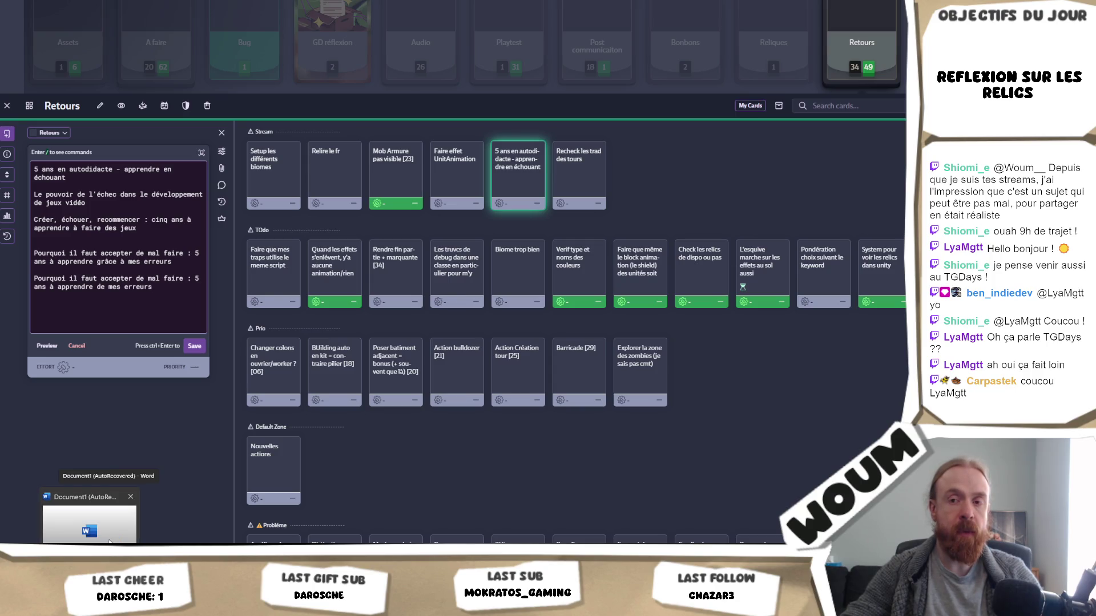
left_click(85, 531)
scroll(412, 179, "down", 5)
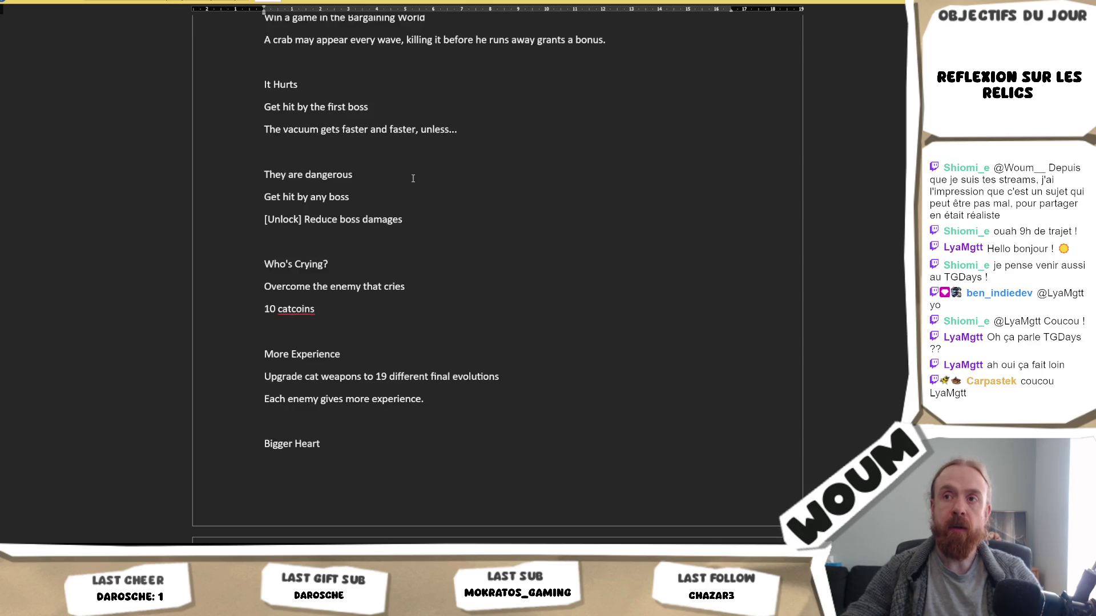
scroll(412, 179, "down", 10)
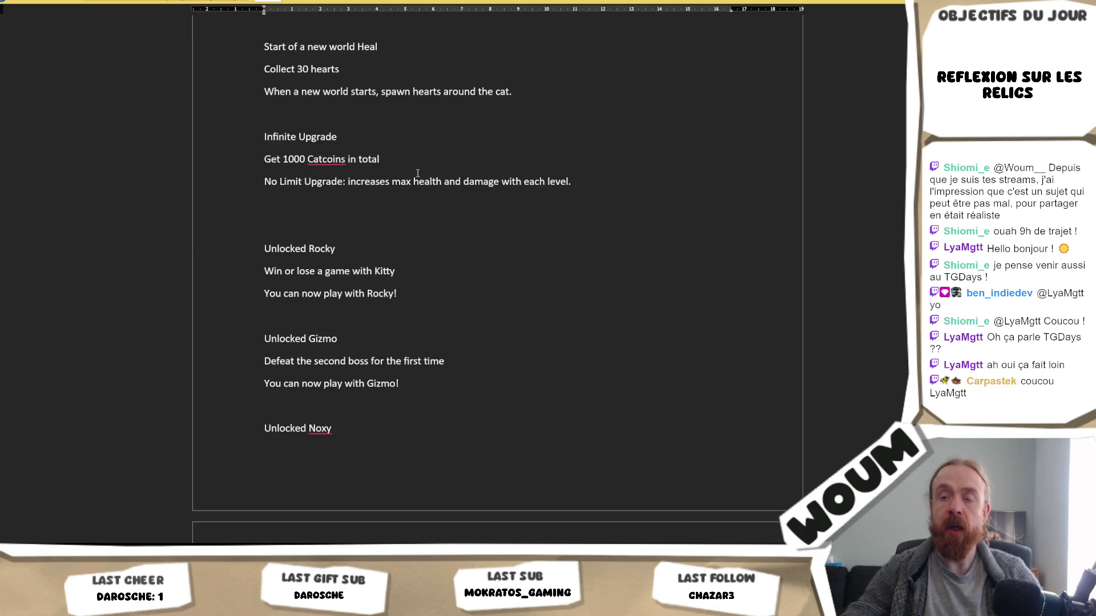
scroll(418, 173, "down", 3)
scroll(425, 187, "up", 5)
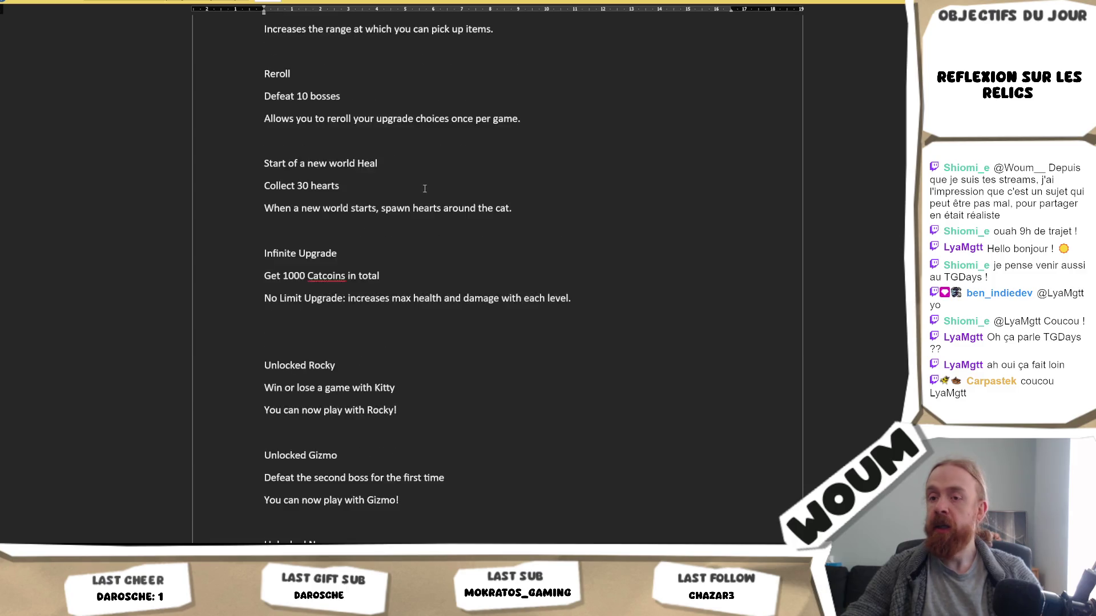
scroll(422, 189, "down", 5)
scroll(414, 195, "down", 5)
scroll(416, 191, "down", 1)
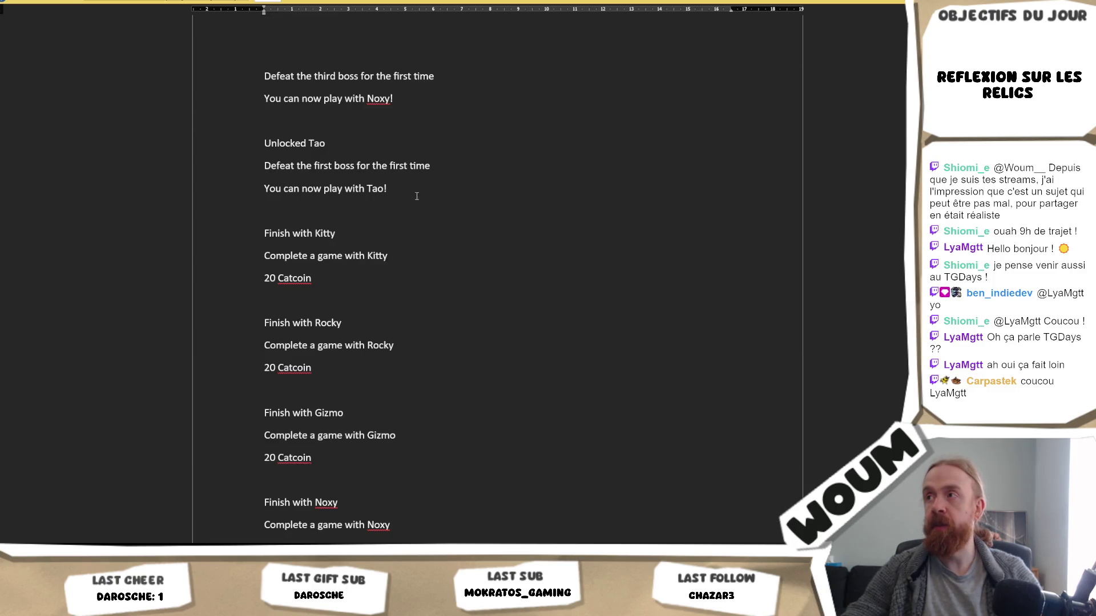
scroll(649, 160, "up", 2)
scroll(643, 160, "down", 7)
scroll(708, 159, "up", 3)
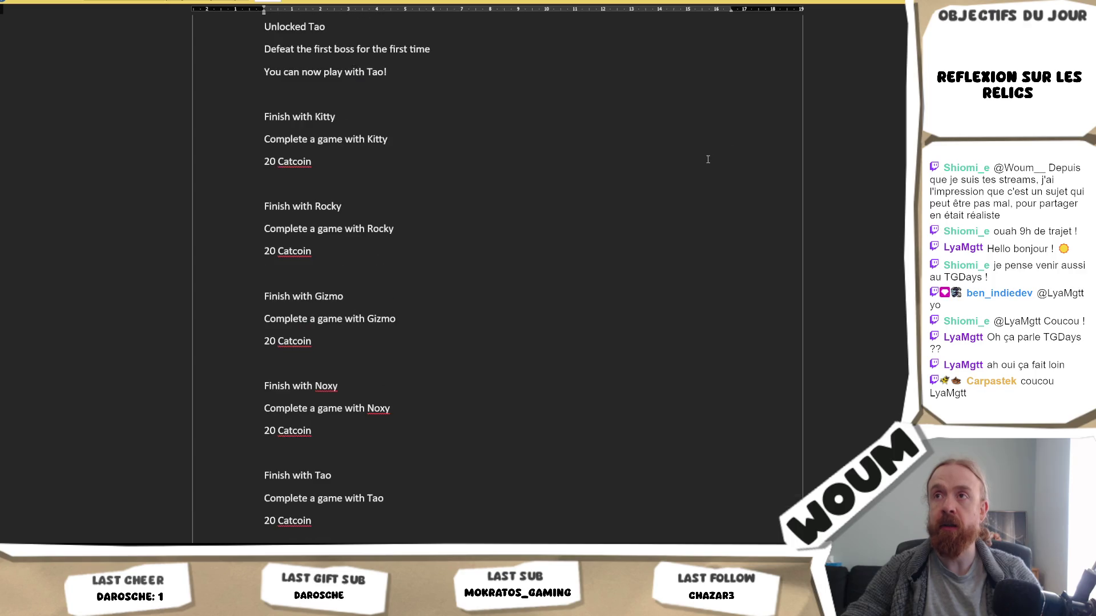
scroll(721, 166, "down", 7)
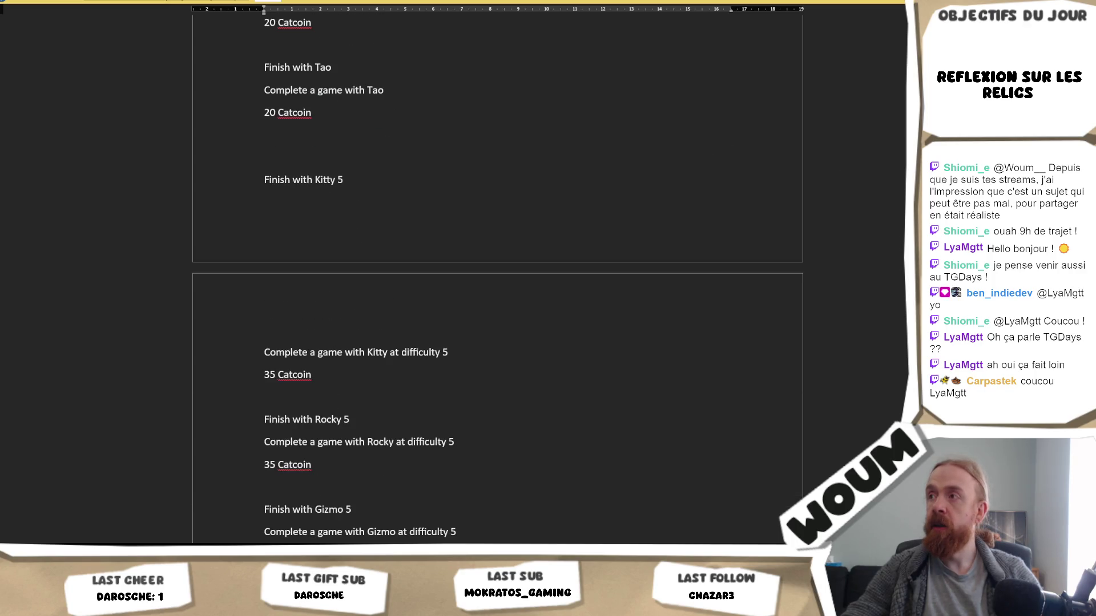
scroll(497, 274, "down", 20)
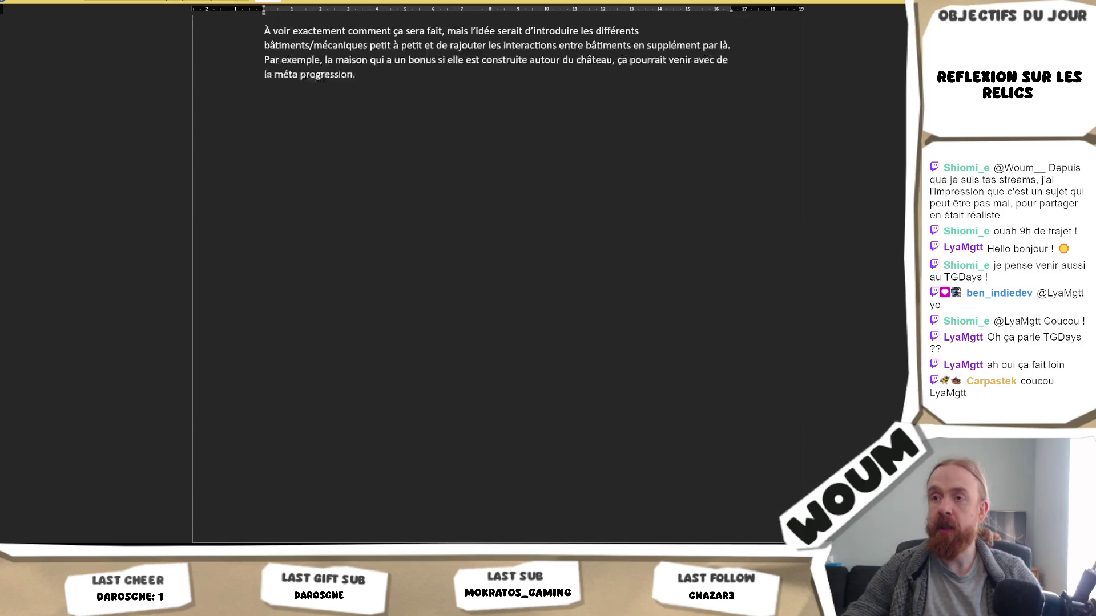
scroll(503, 355, "down", 14)
scroll(503, 355, "up", 4)
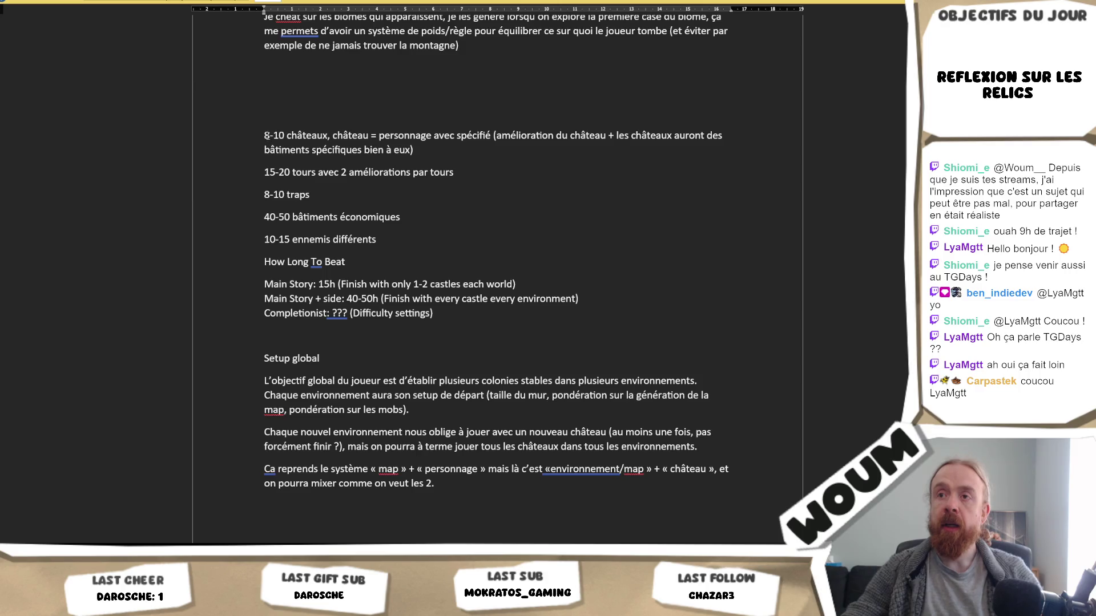
Review the 8-10 châteaux through Completionist lines without editing, then return to Codecks.
mouse_move(261, 132)
left_mouse_down()
mouse_move(513, 294)
mouse_move(521, 329)
mouse_move(456, 338)
left_mouse_up()
left_click(456, 338)
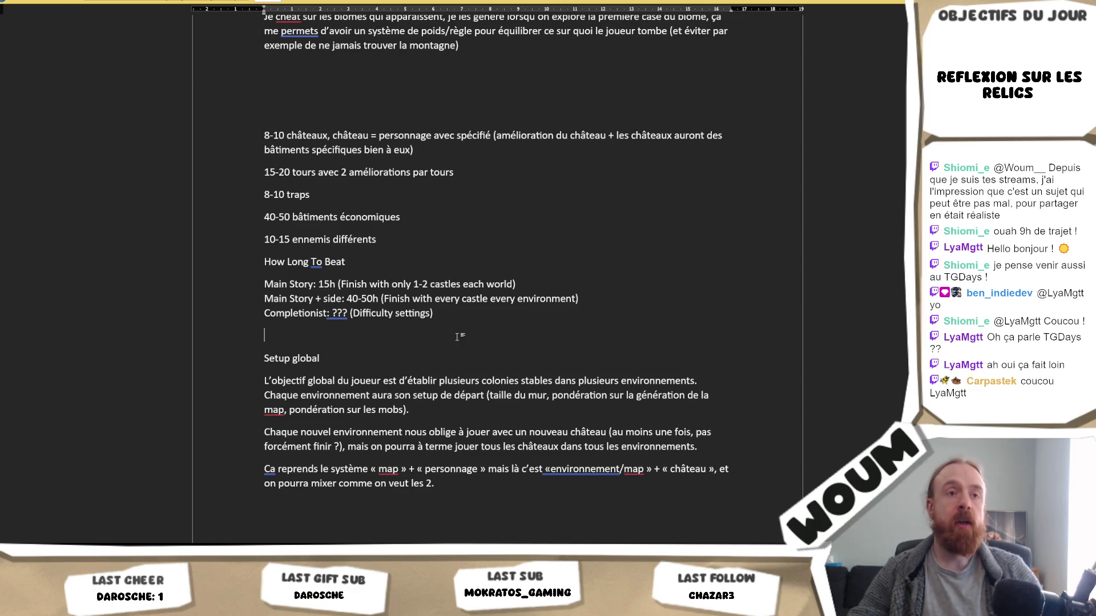
key("shift+Up")
key("shift+Up")
key("shift+Up")
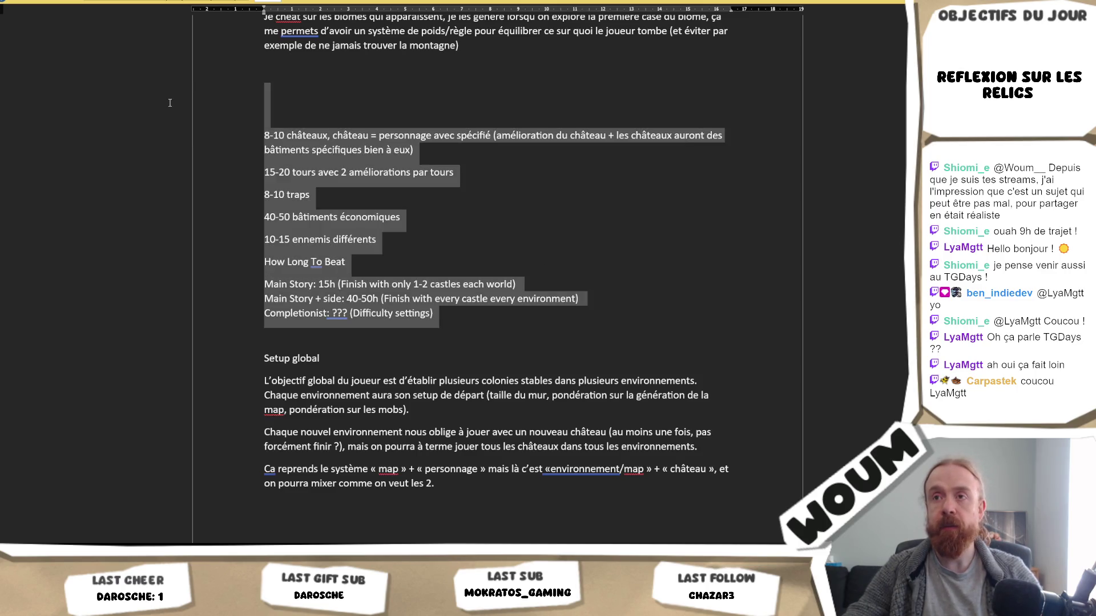
key("Left")
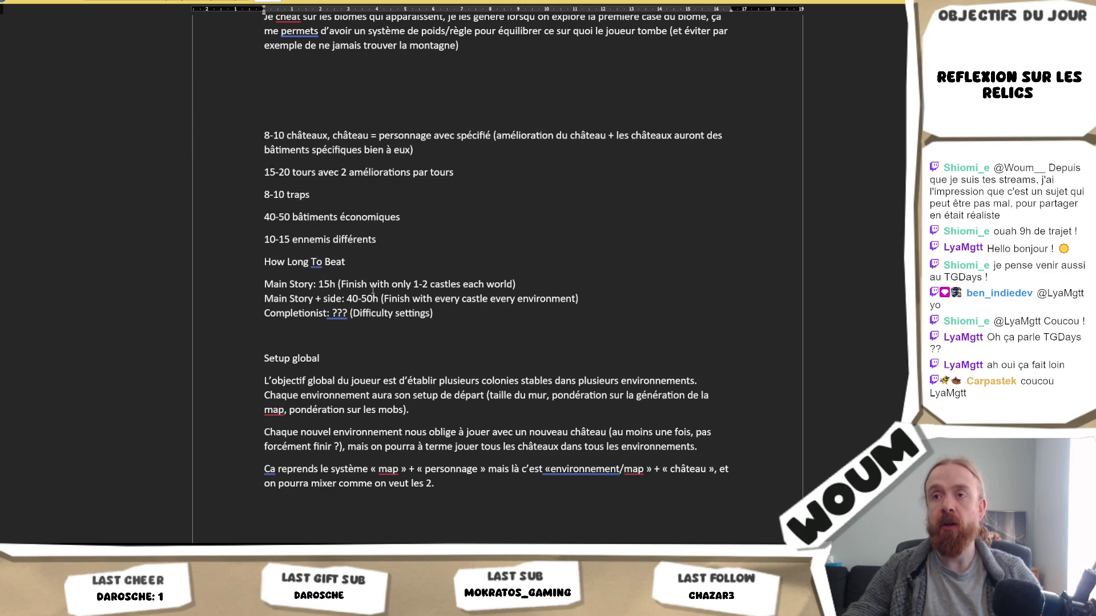
left_click_drag(436, 314, 263, 135)
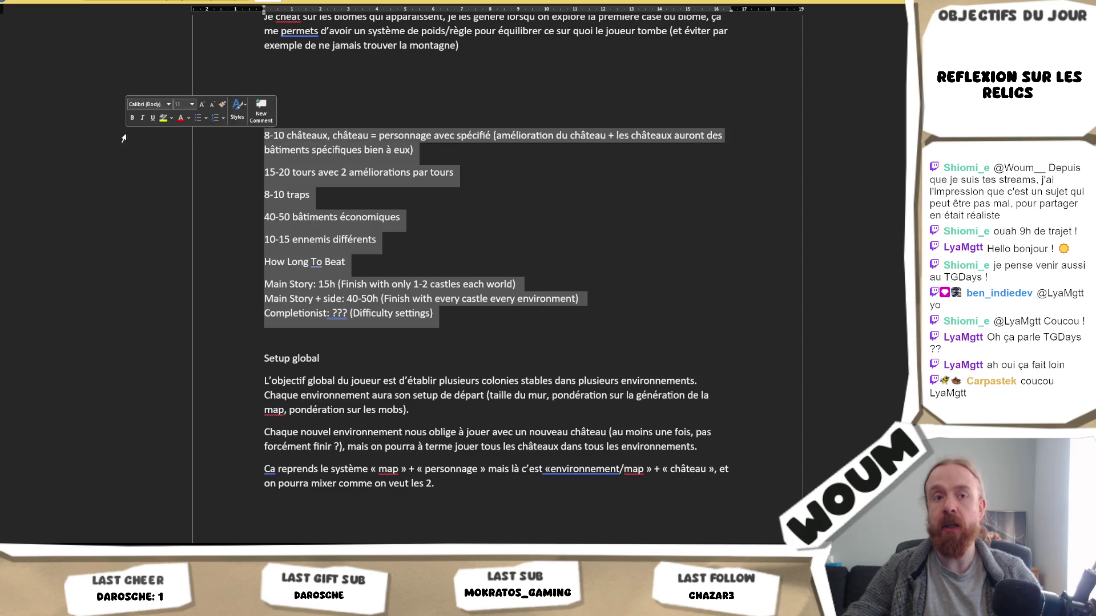
left_click(613, 217)
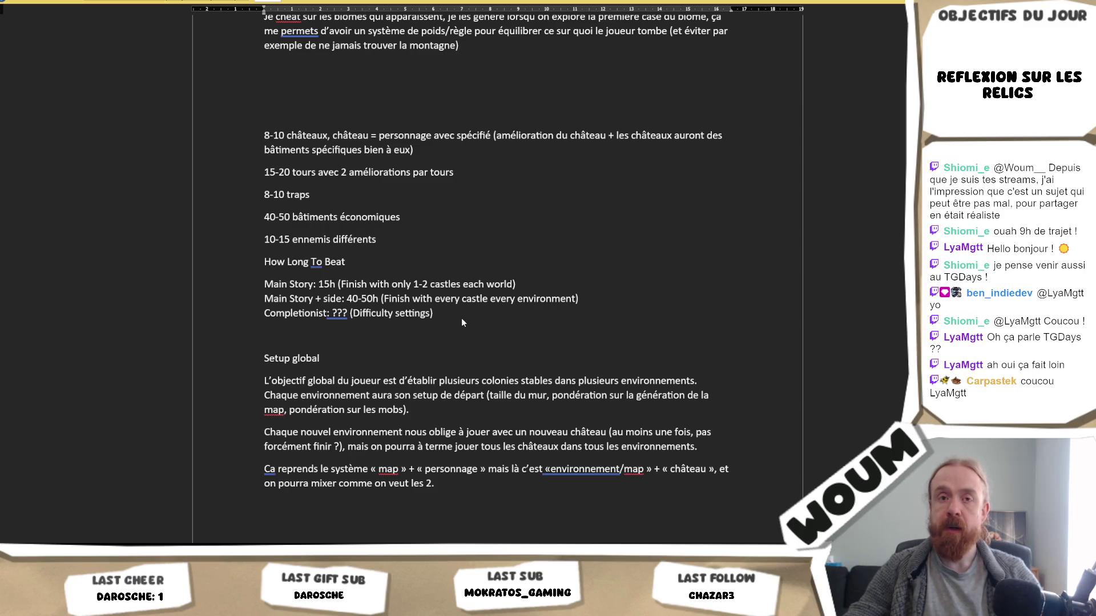
mouse_move(453, 318)
left_mouse_down()
mouse_move(451, 171)
mouse_move(265, 135)
left_mouse_up()
left_click(402, 193)
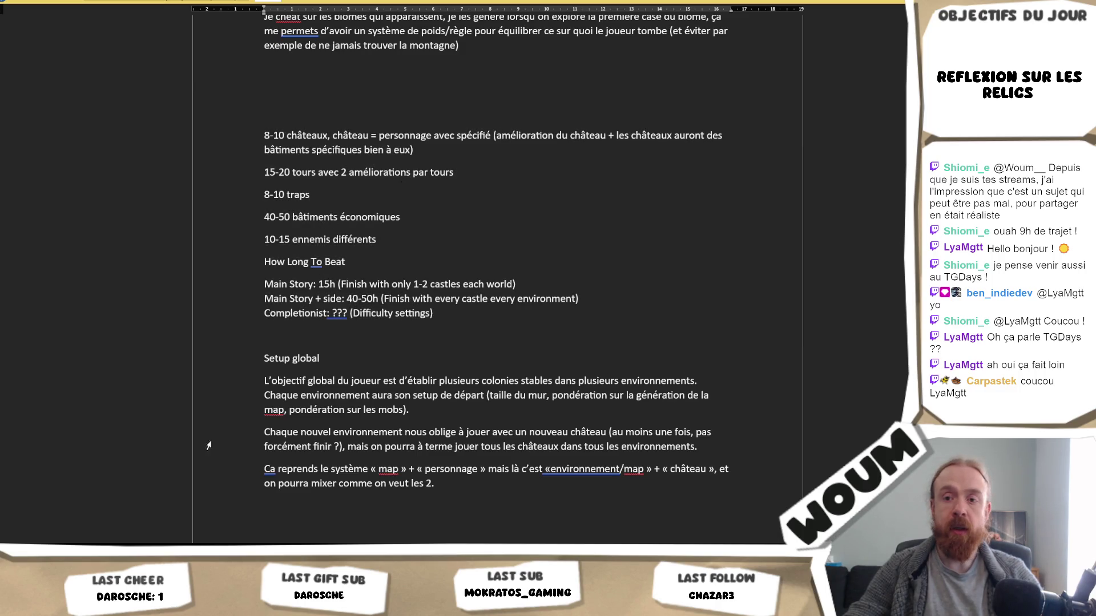
mouse_move(69, 605)
left_click(69, 516)
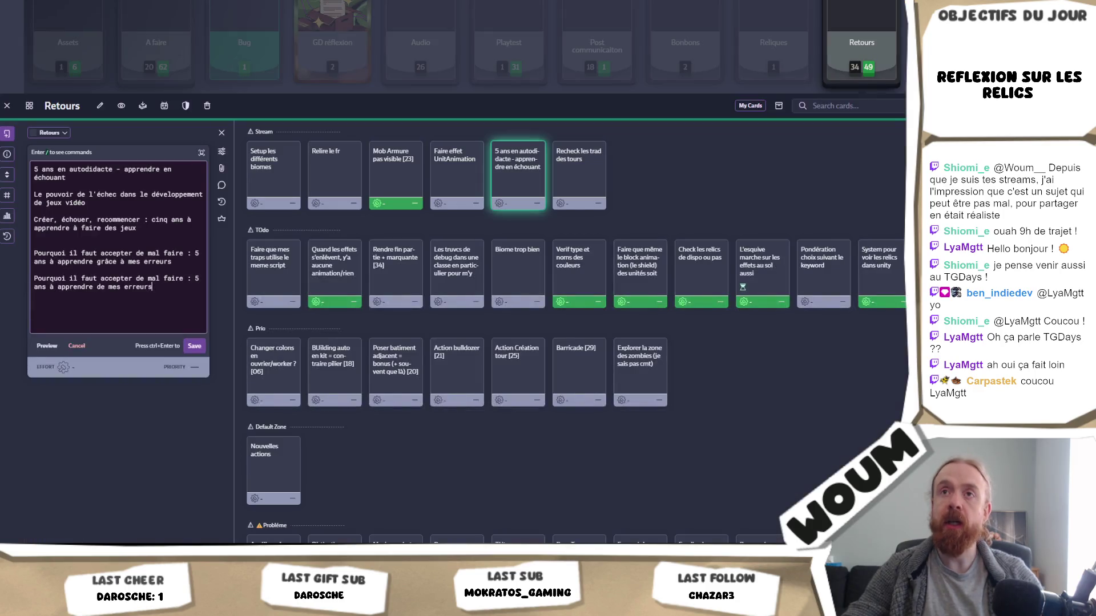
Search Steam for 'dreadhaven' and open the DreadHaven: The Last Colony store page.
key("alt+Tab")
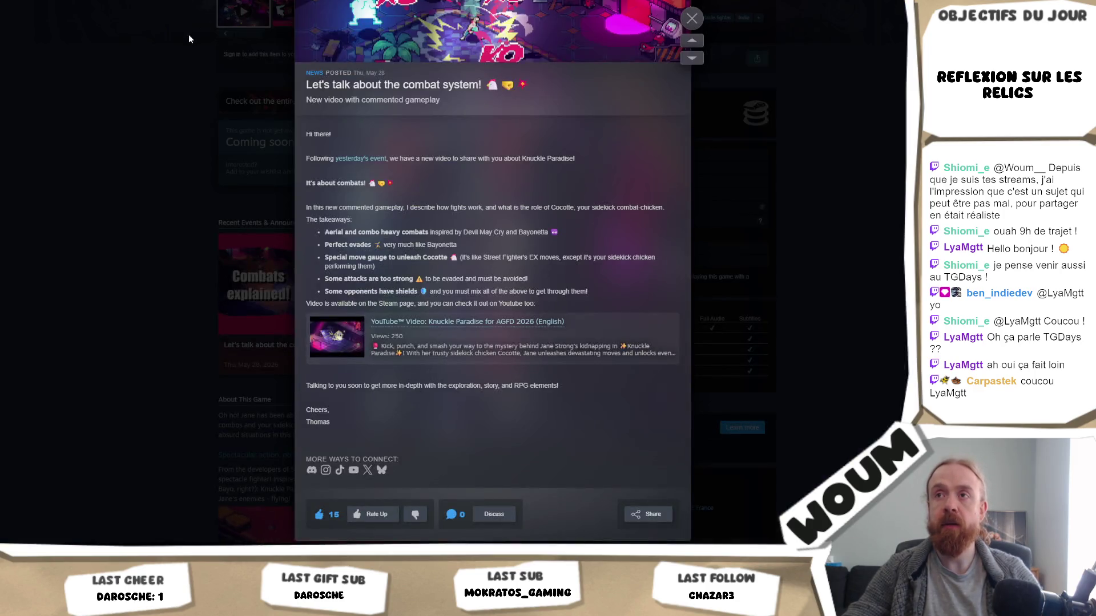
left_click(164, 66)
scroll(164, 67, "up", 3)
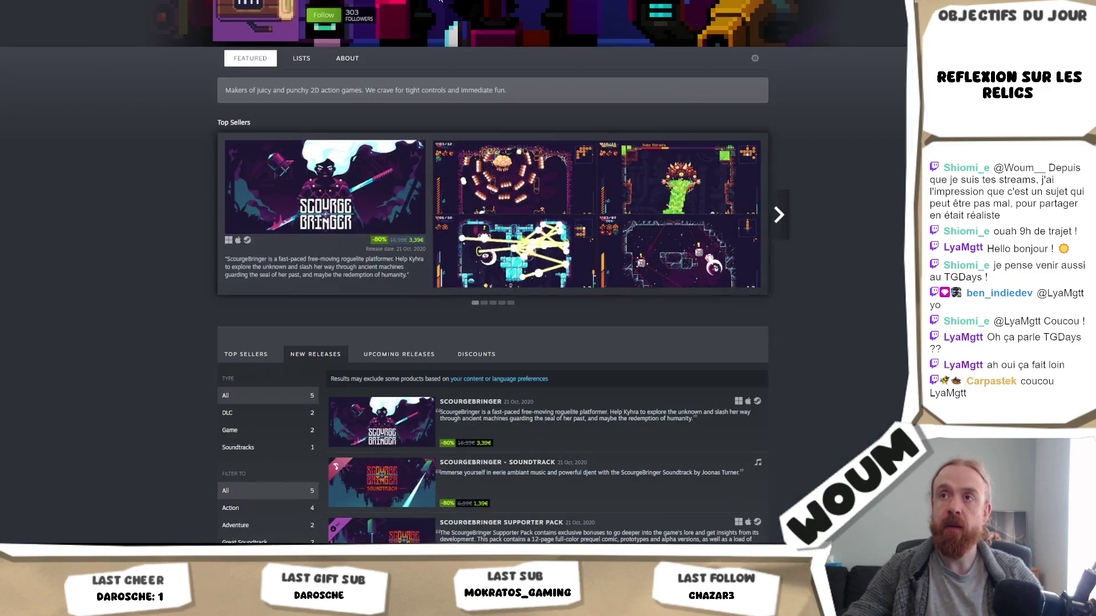
type("dreadhaven")
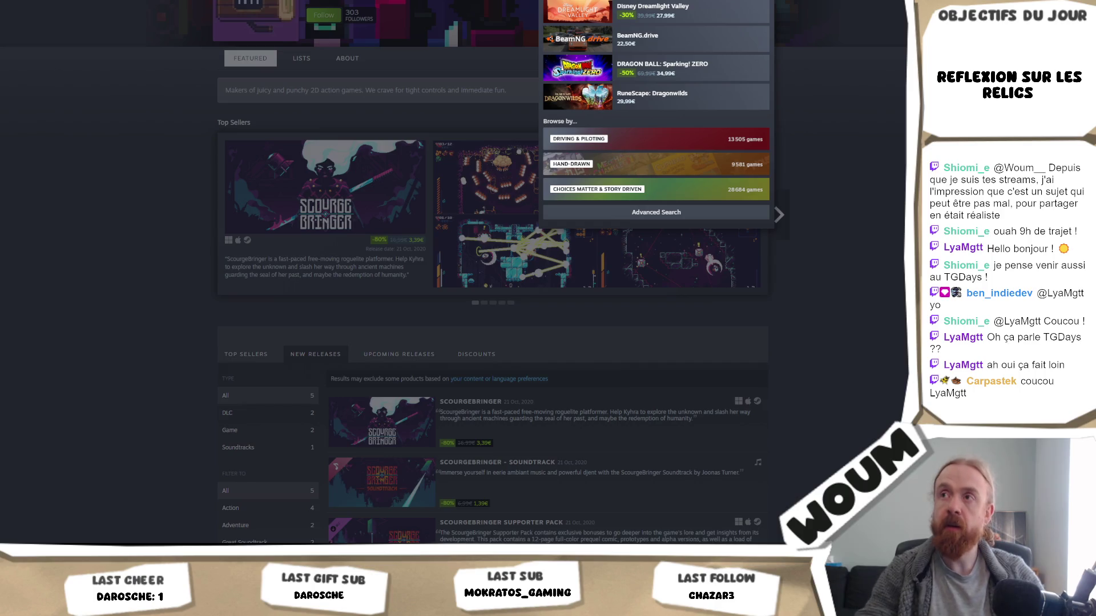
left_click(667, 40)
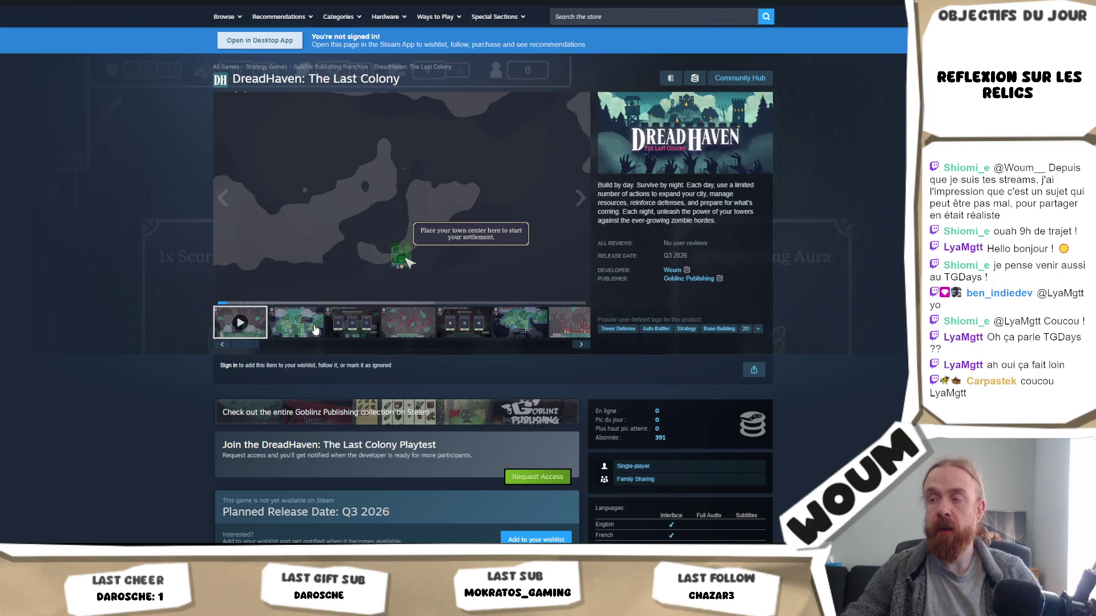
Check the second screenshot and Q3 2026 release date, then pause the trailer.
left_click(315, 330)
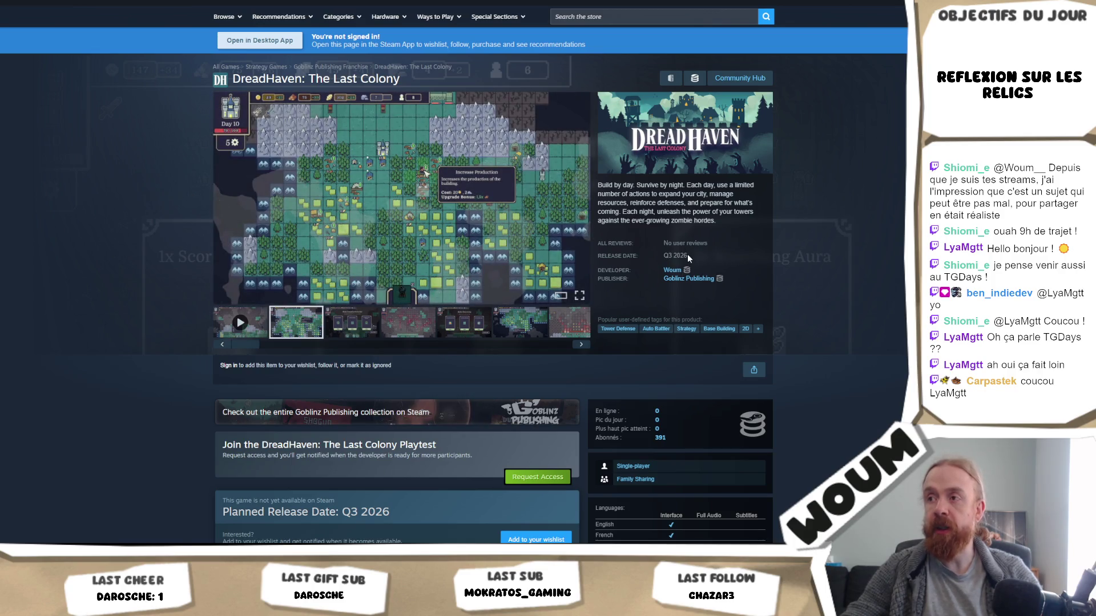
left_click_drag(687, 255, 638, 257)
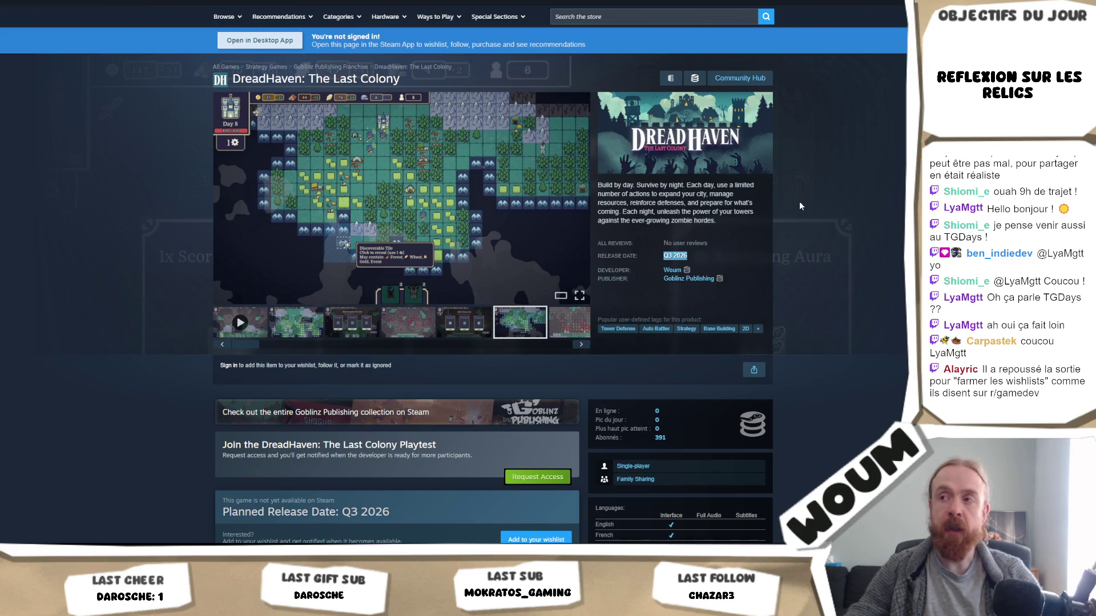
left_click(791, 248)
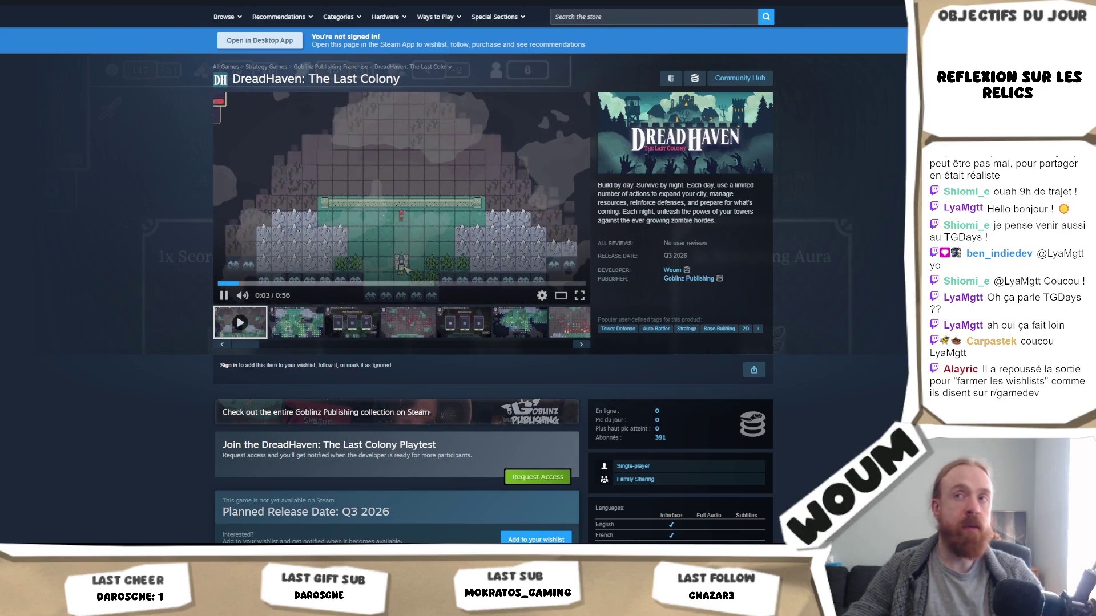
left_click(240, 229)
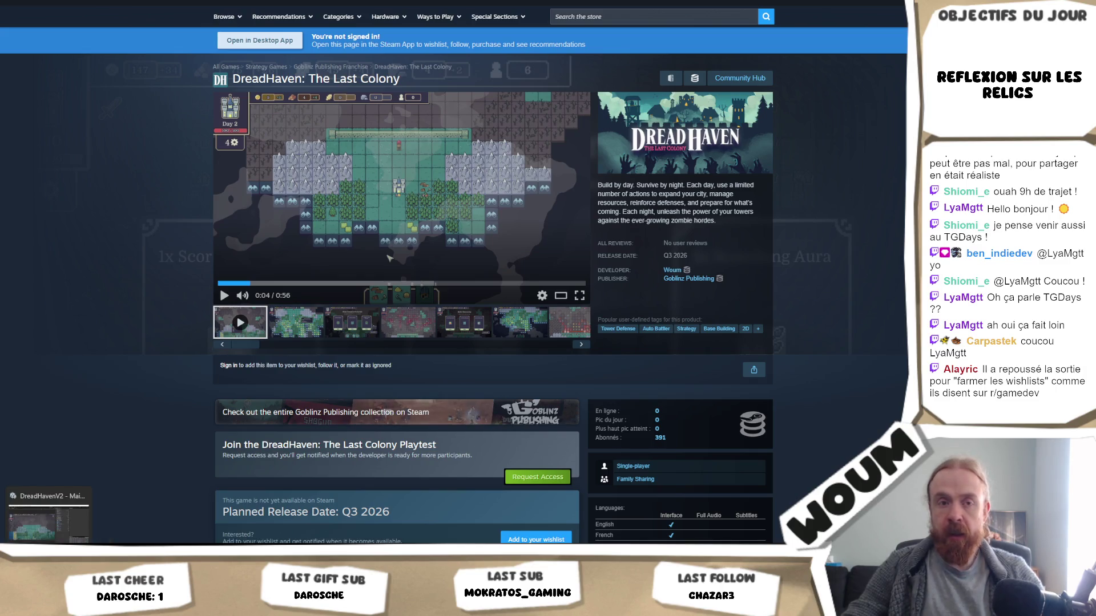
key("alt+Tab")
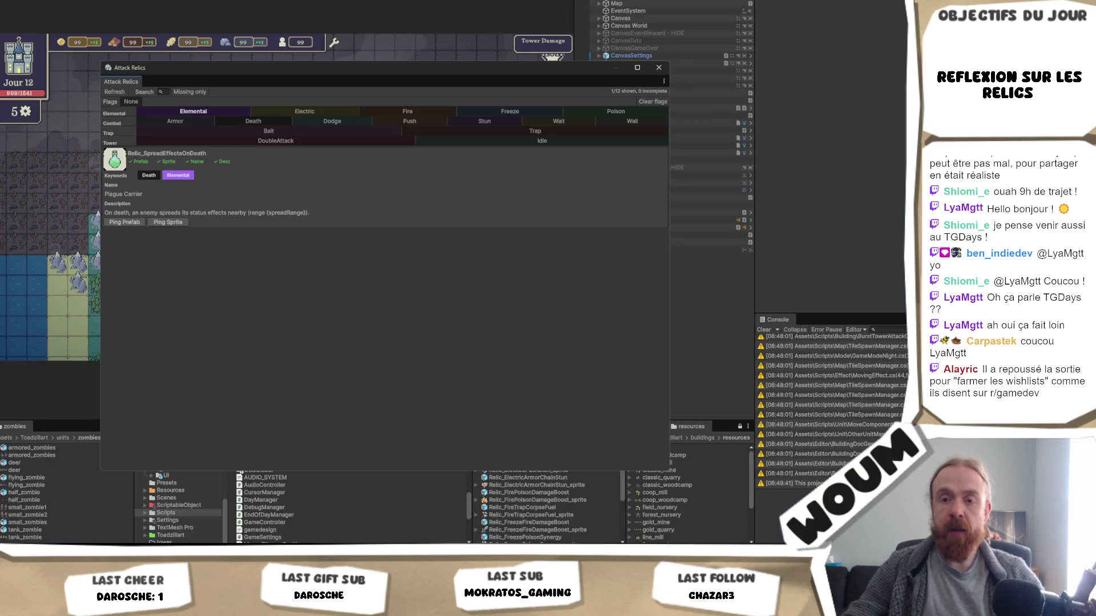
Switch away from the Unity editor toward the Miro Relics mind map.
key("alt+Tab")
key("alt+Tab")
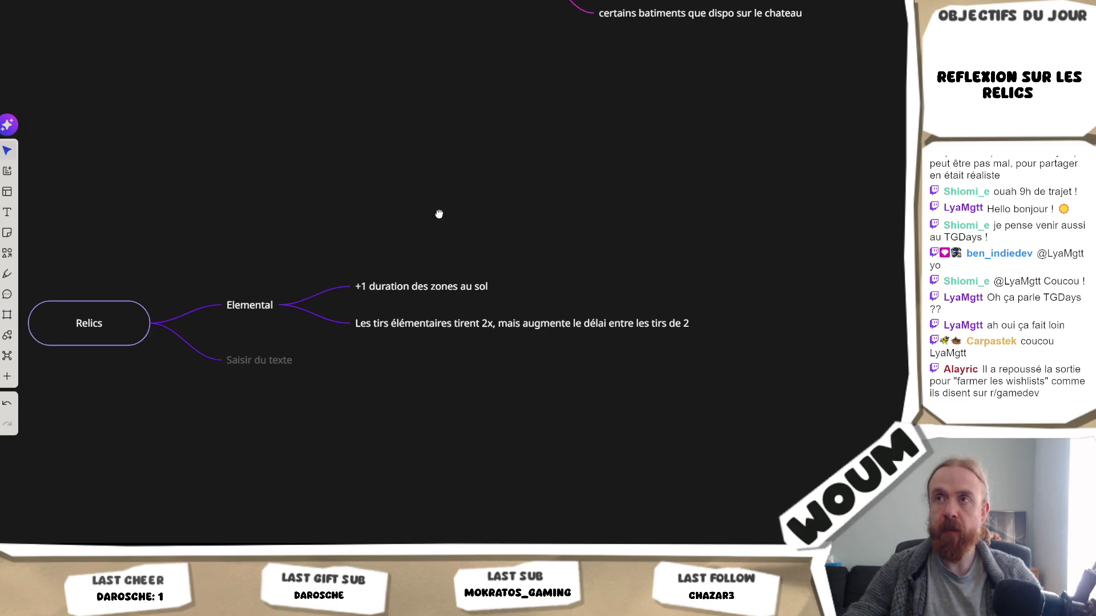
Open the '+1 duration des zones au sol' idea for editing, then deselect it.
scroll(438, 213, "up", 5)
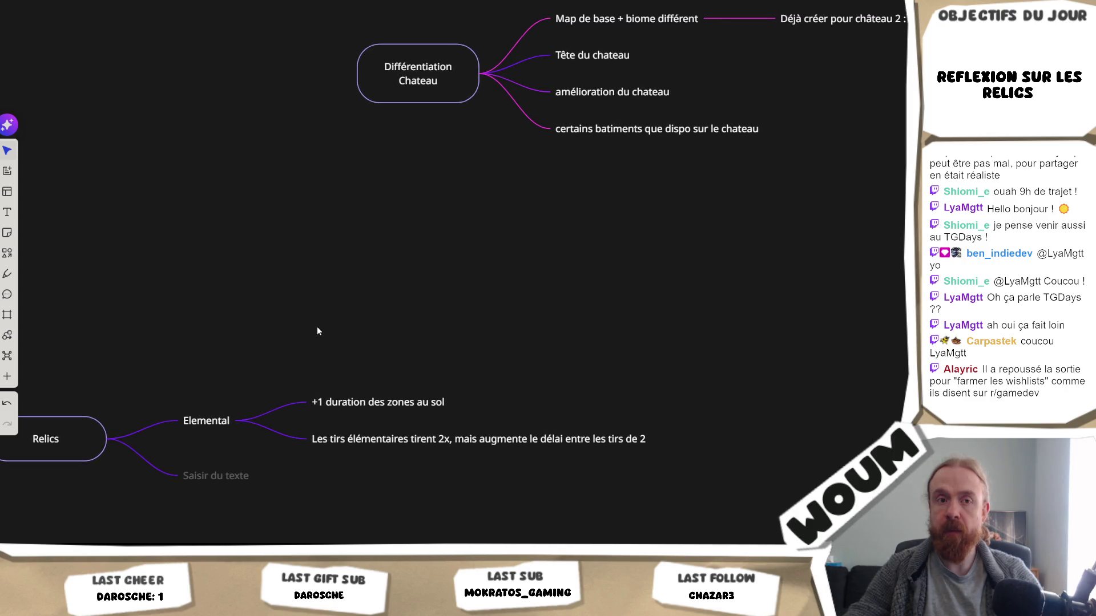
scroll(316, 326, "down", 2)
mouse_move(234, 384)
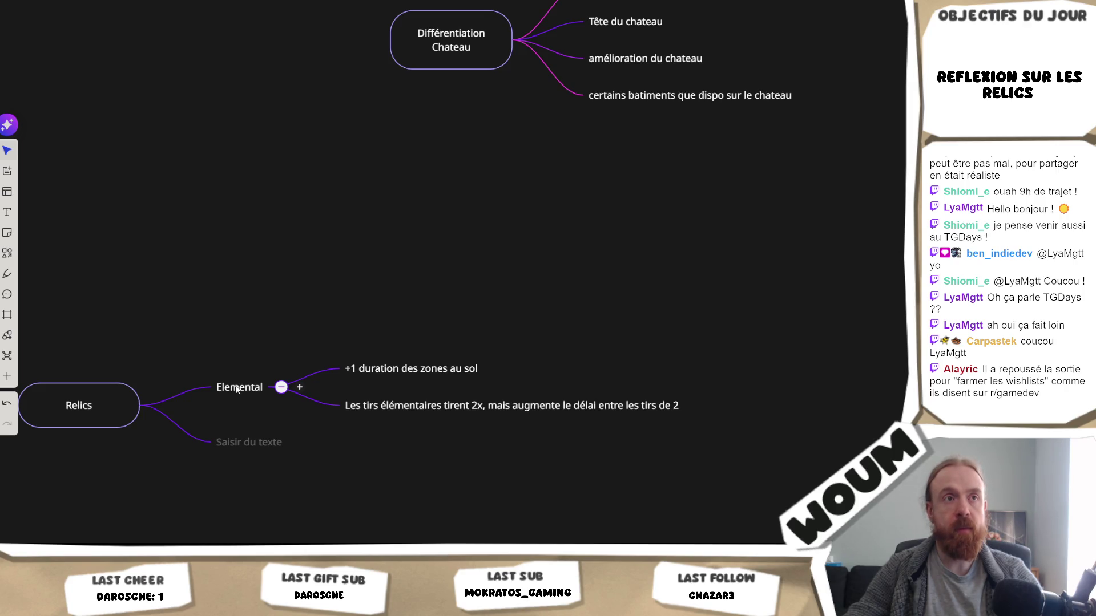
left_click(393, 370)
left_click(393, 370)
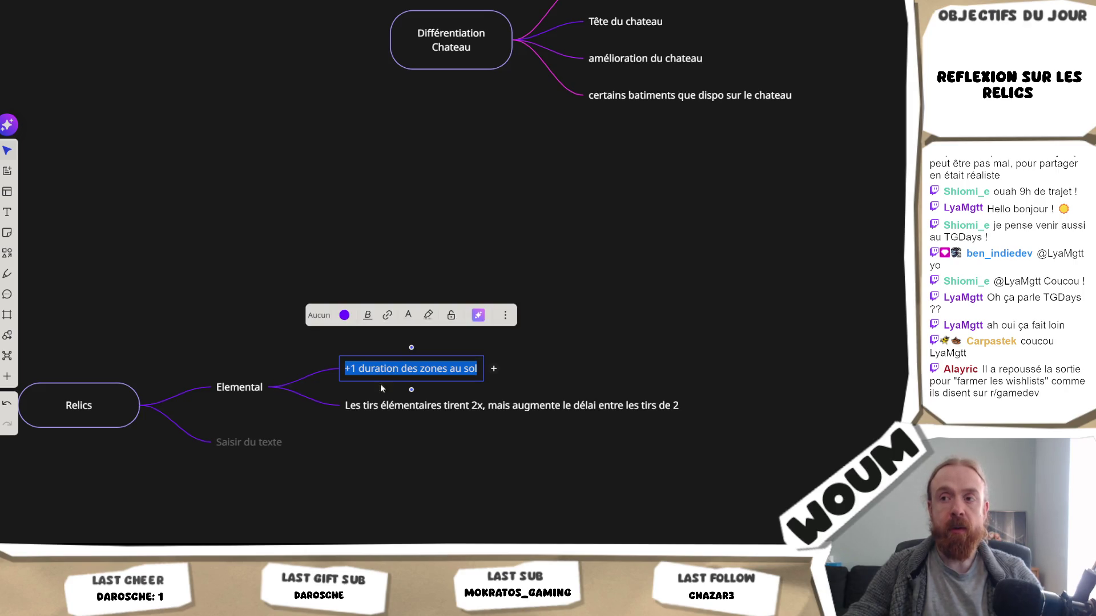
left_click(343, 438)
Name the empty Relics branch 'Fire' and add a child idea under it.
mouse_move(276, 388)
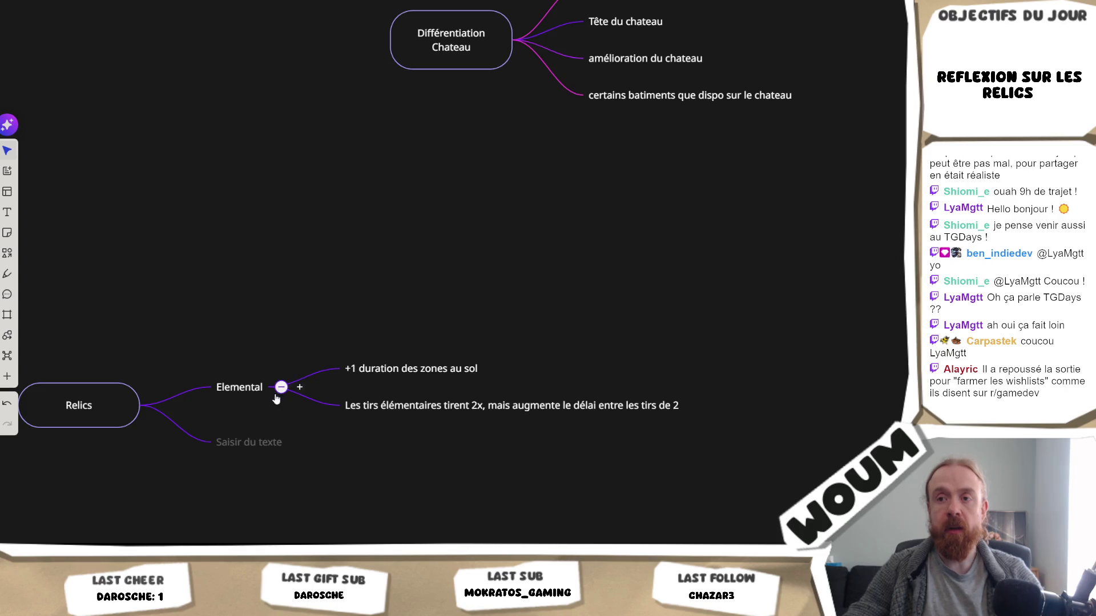
left_click(242, 442)
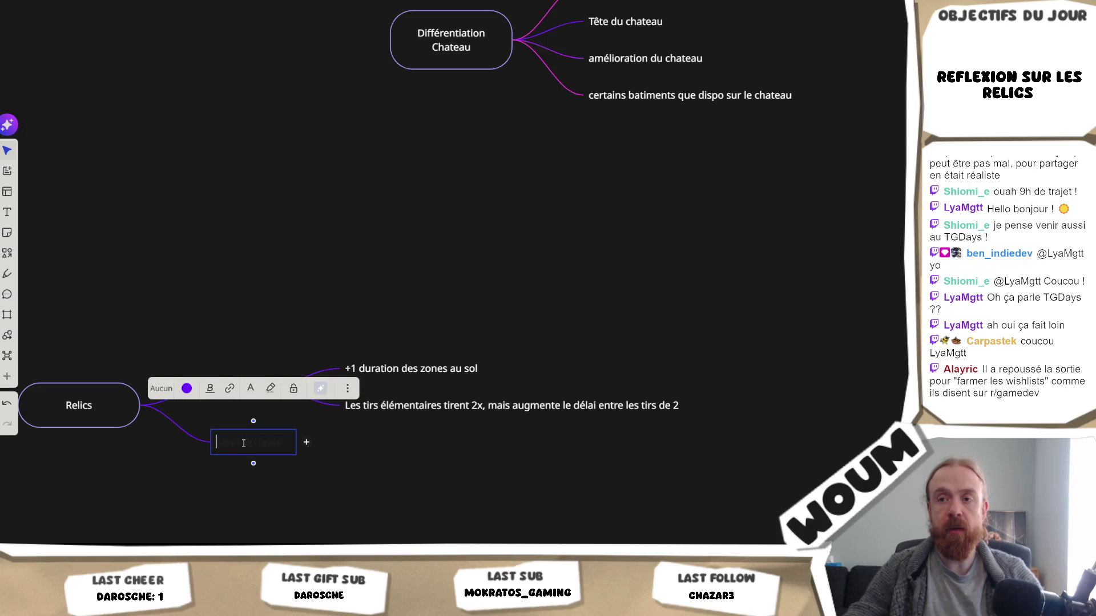
type("F")
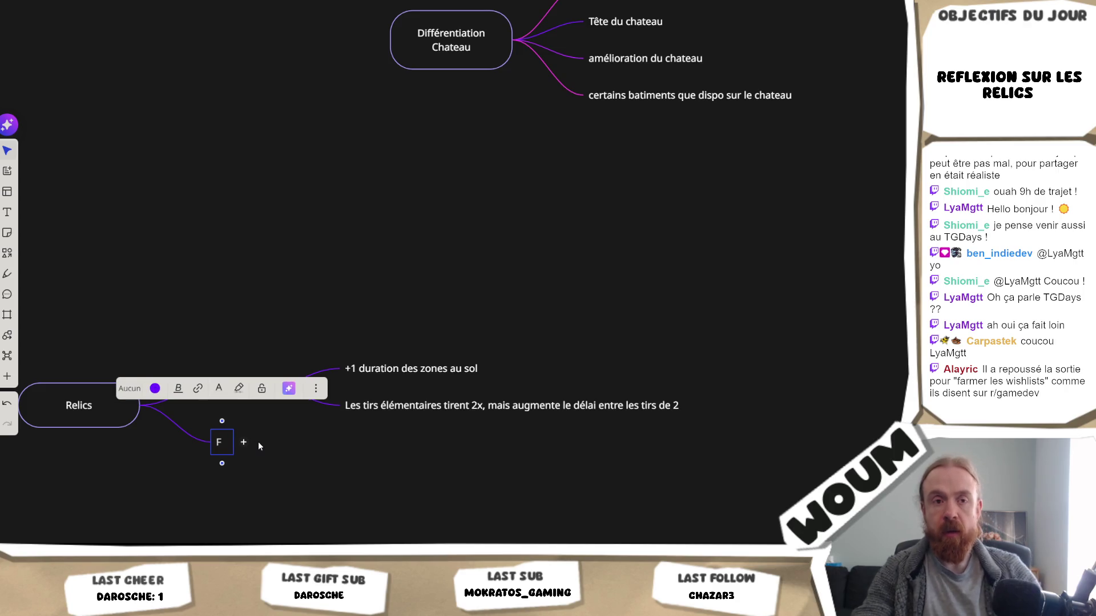
type("rire")
left_click(263, 452)
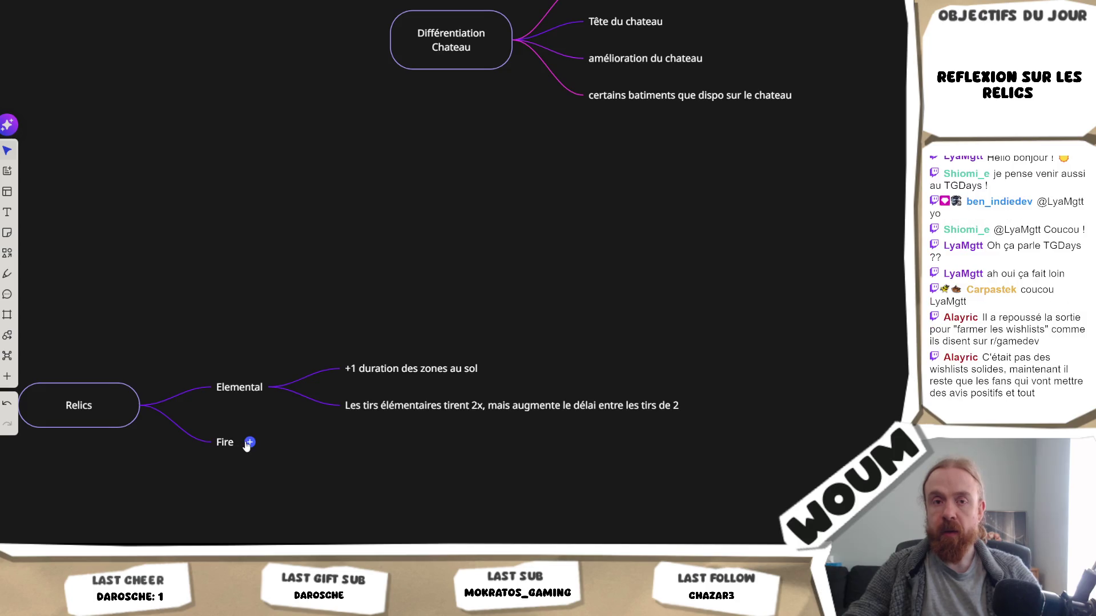
left_click(250, 443)
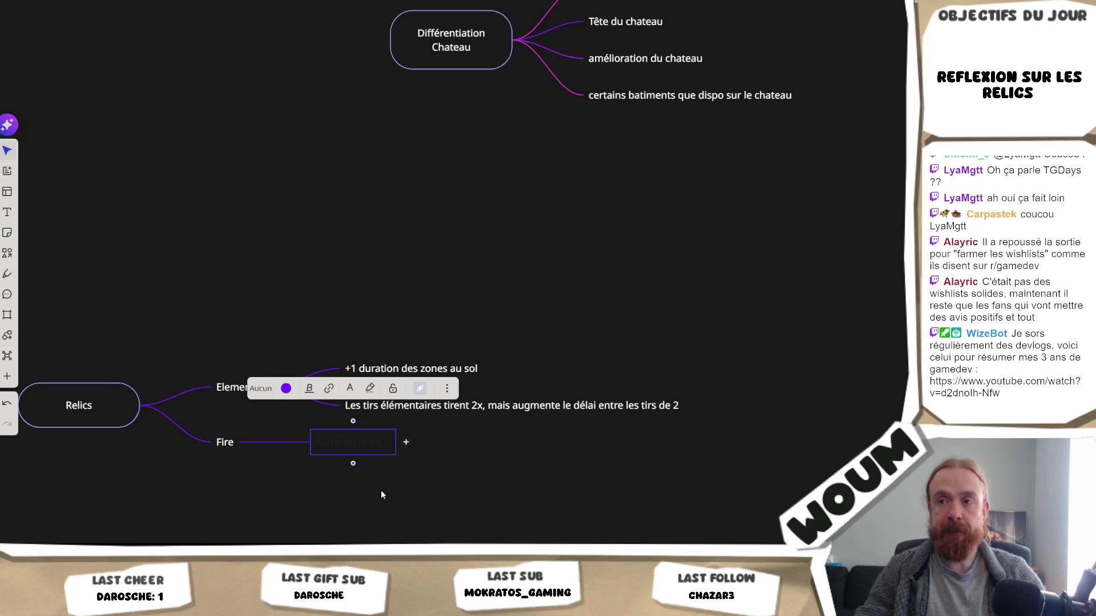
Enter 'x2 durations au sol' as Fire's first idea and start another child idea beneath it.
type("+2 d")
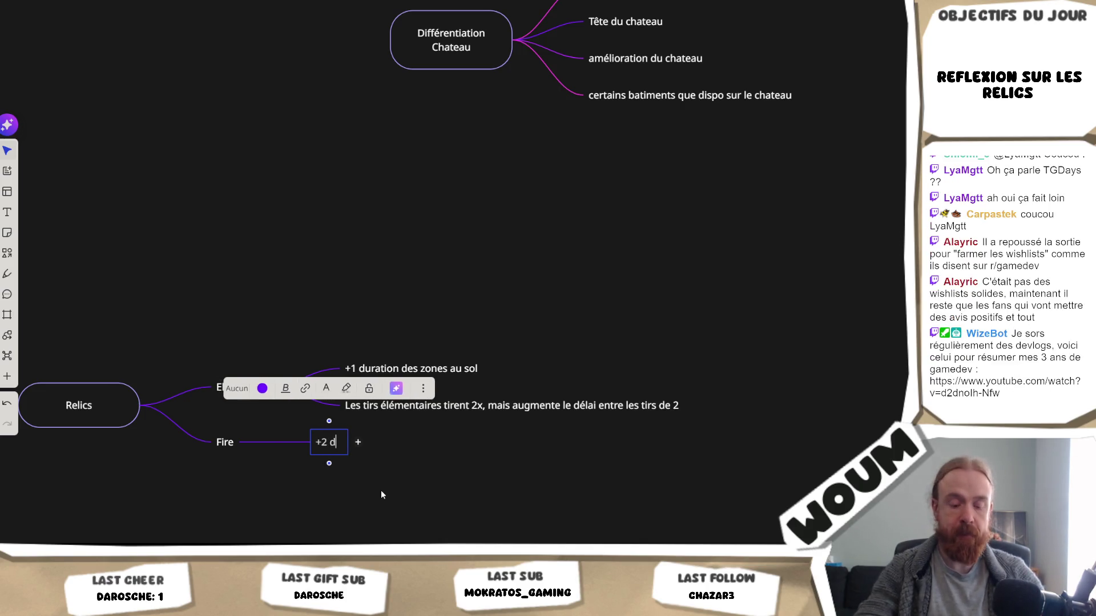
type("urations")
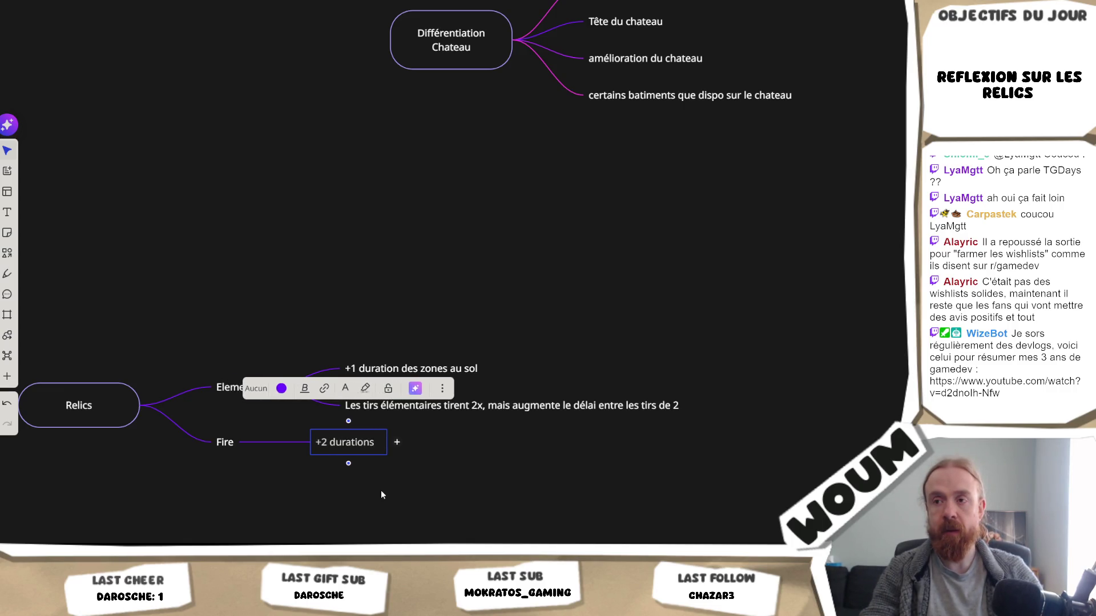
key("ctrl+a")
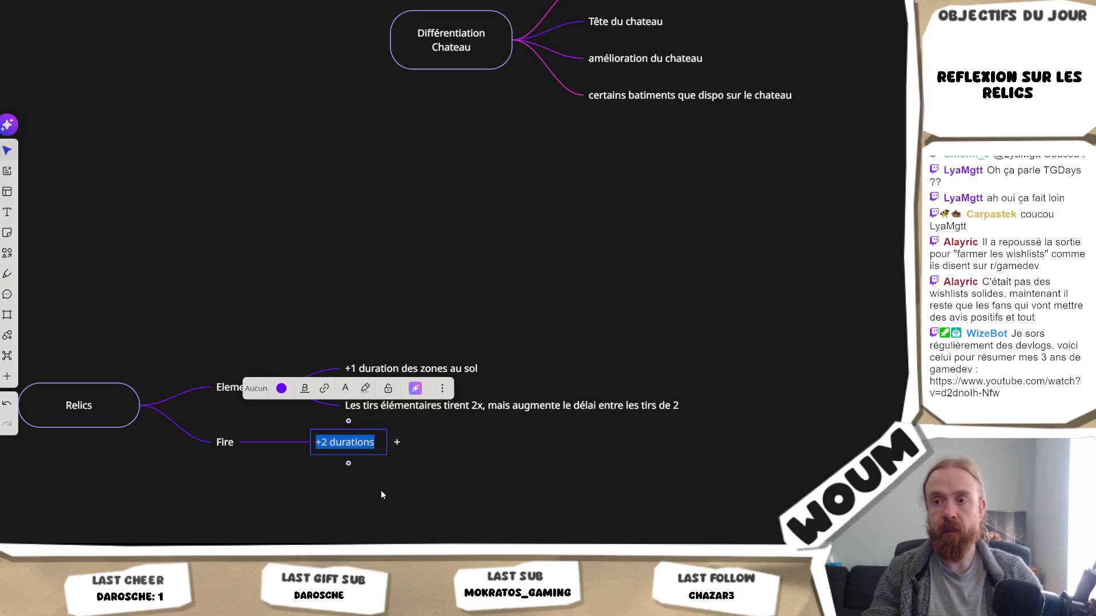
type("x2 ")
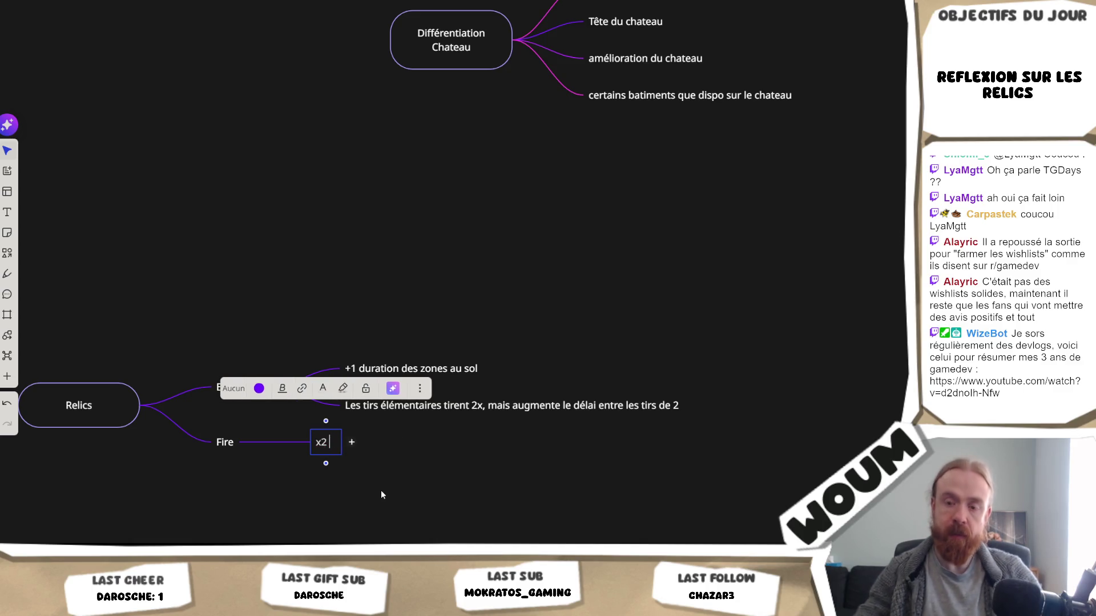
type("durations")
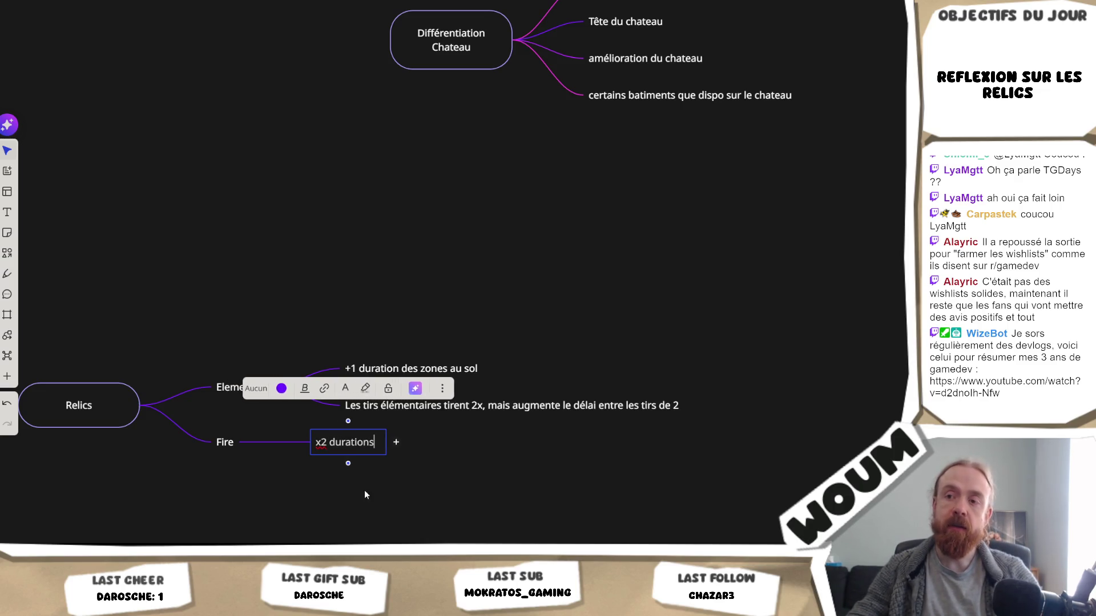
type(" au sol")
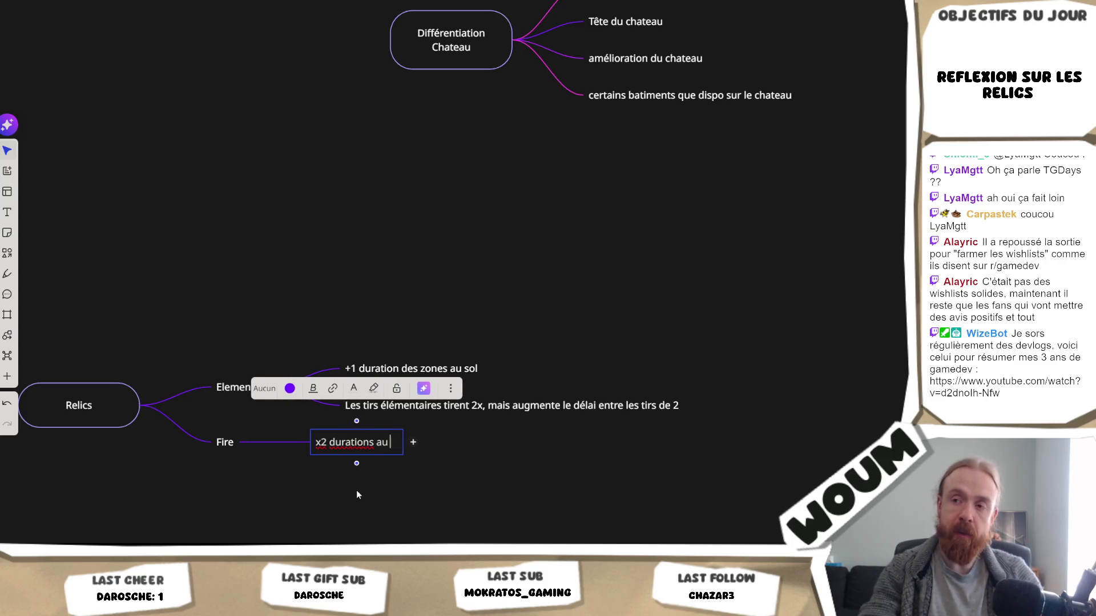
left_click(286, 507)
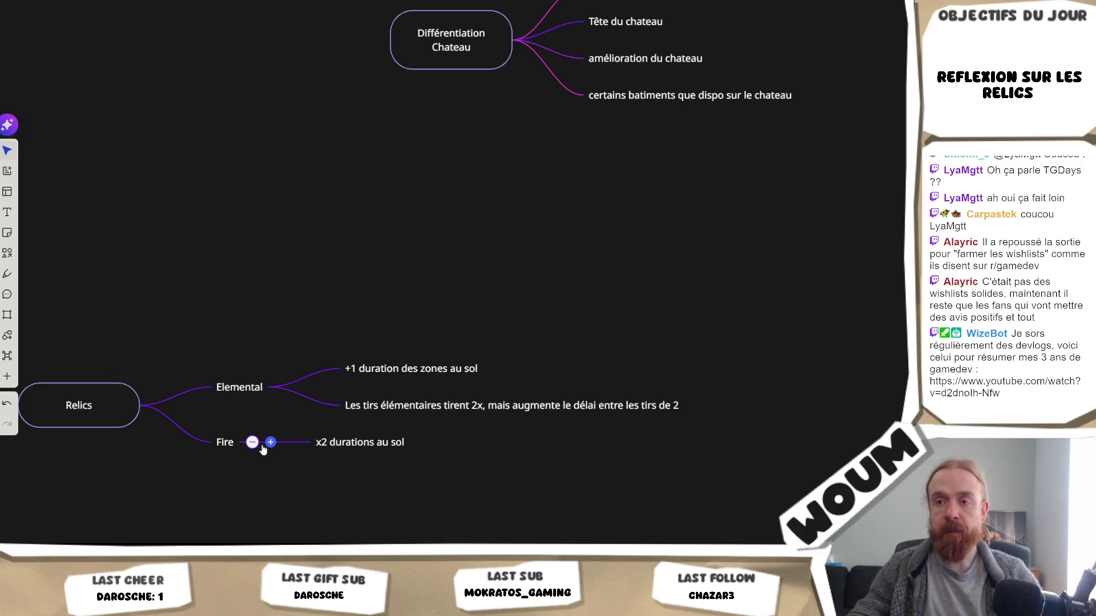
left_click(264, 444)
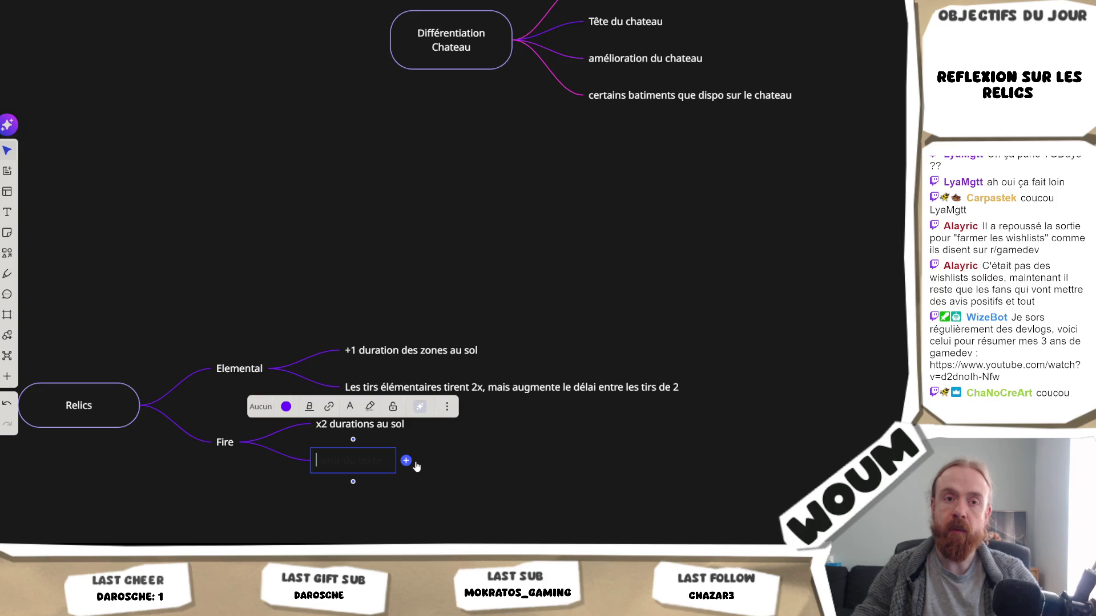
Select the new empty idea under Fire and open its text for editing.
left_click(483, 480)
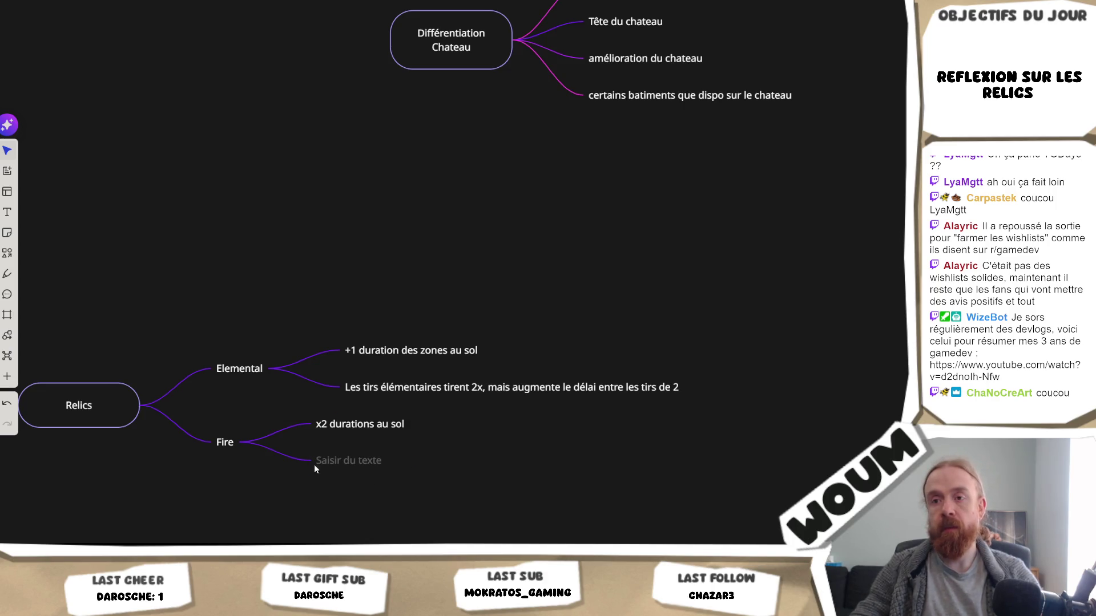
left_click(314, 459)
left_click(262, 496)
scroll(259, 468, "down", 1)
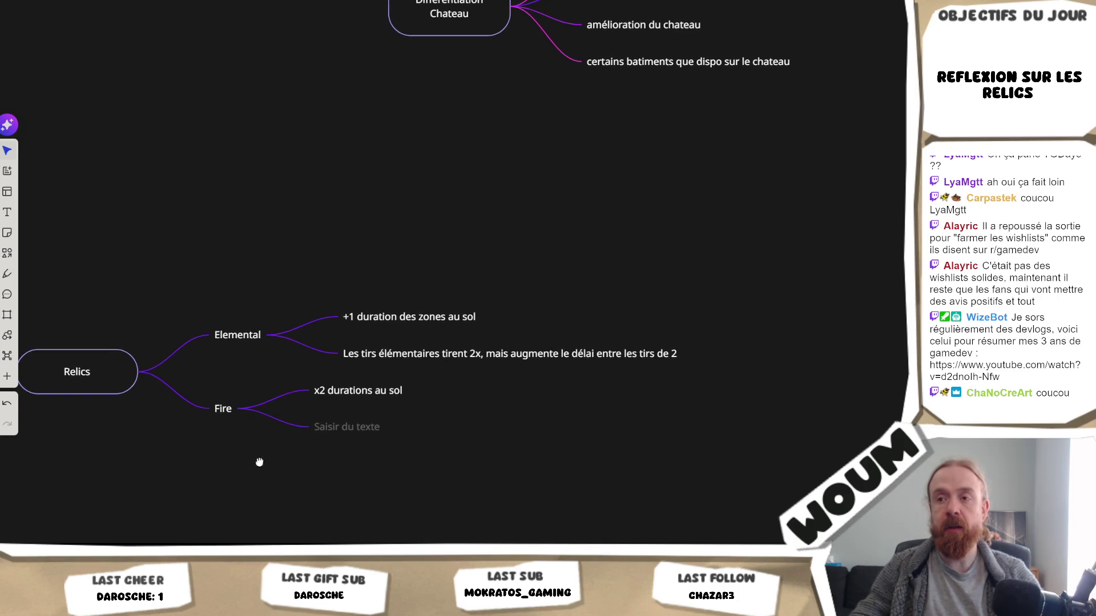
left_click(317, 428)
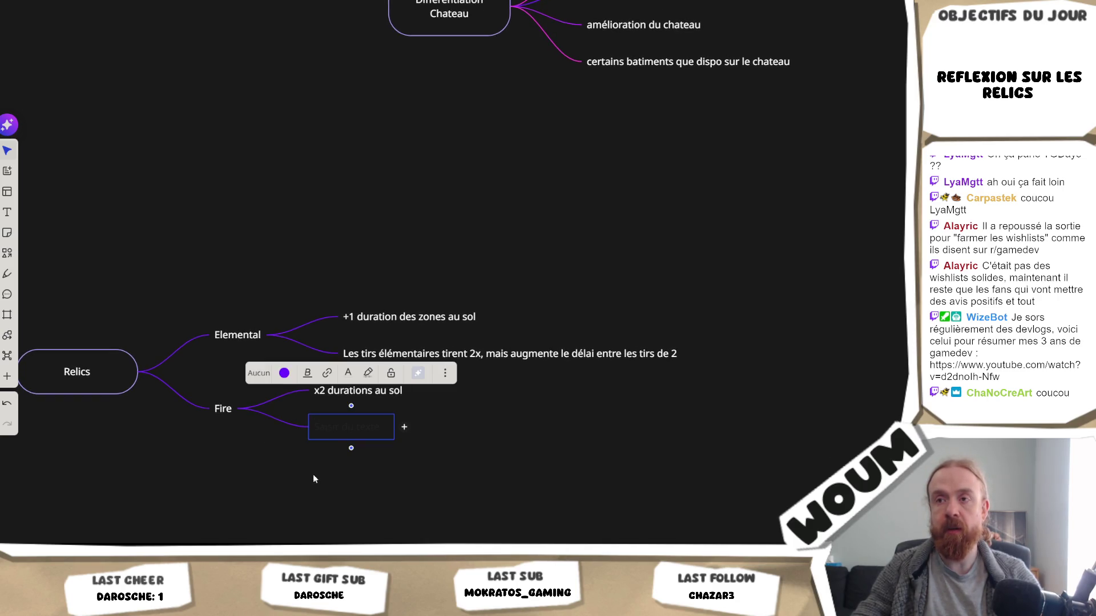
left_click(264, 460)
left_click(320, 433)
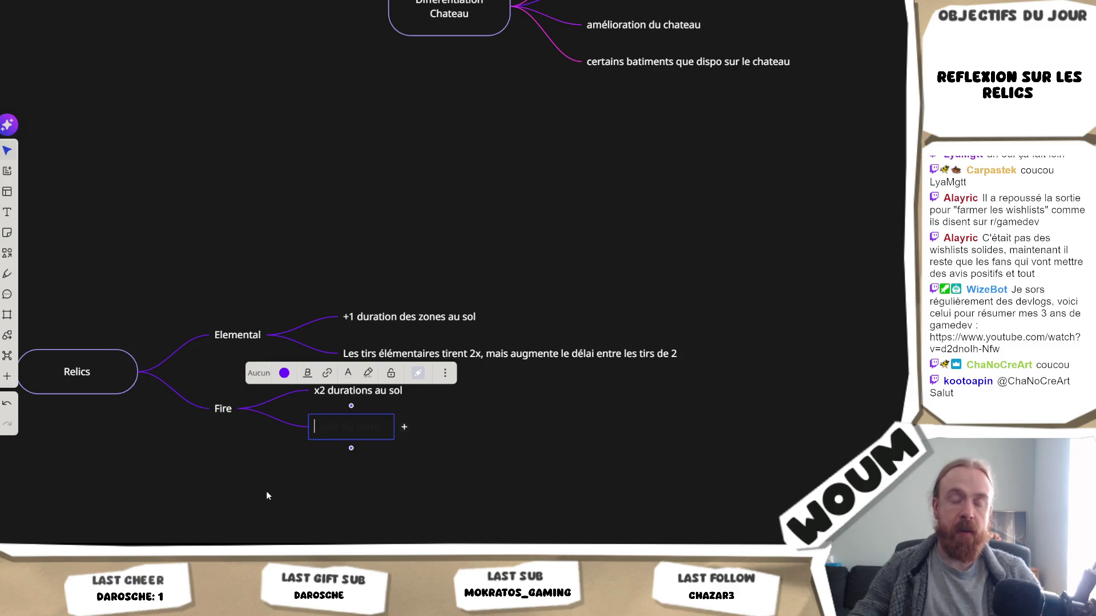
Reopen the empty Fire idea's text box and leave it with its placeholder text.
left_click(266, 493)
left_click(332, 424)
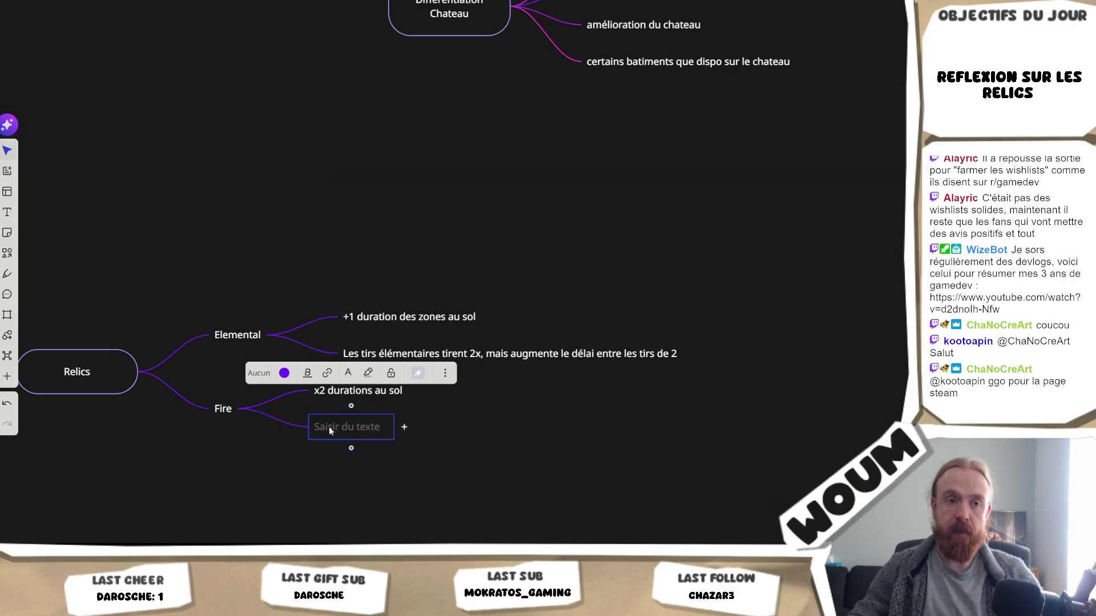
left_click(329, 426)
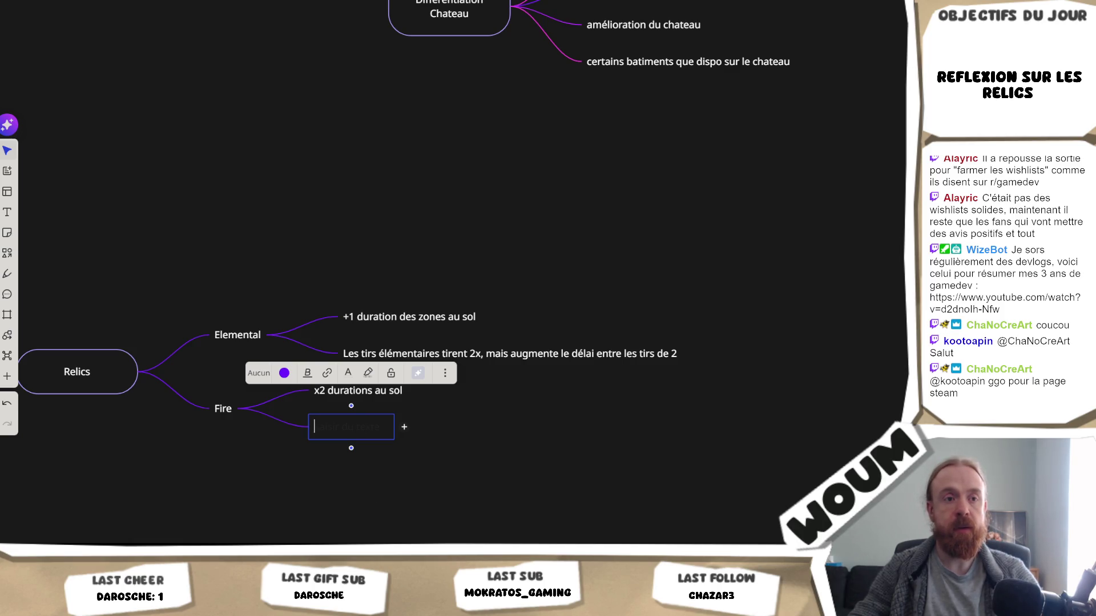
left_click(295, 480)
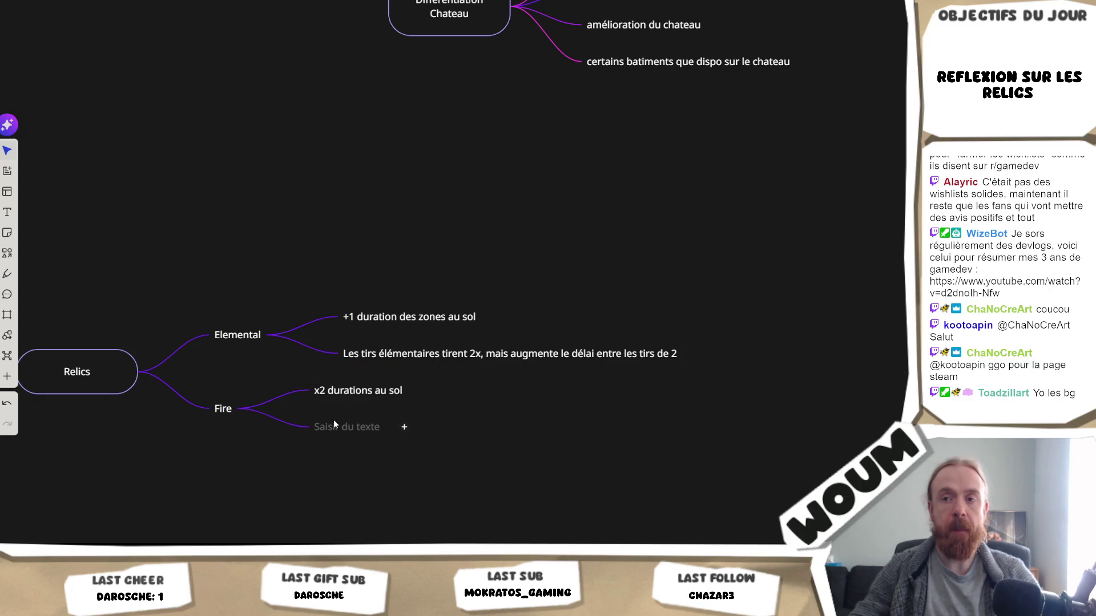
left_click(333, 424)
left_click(220, 476)
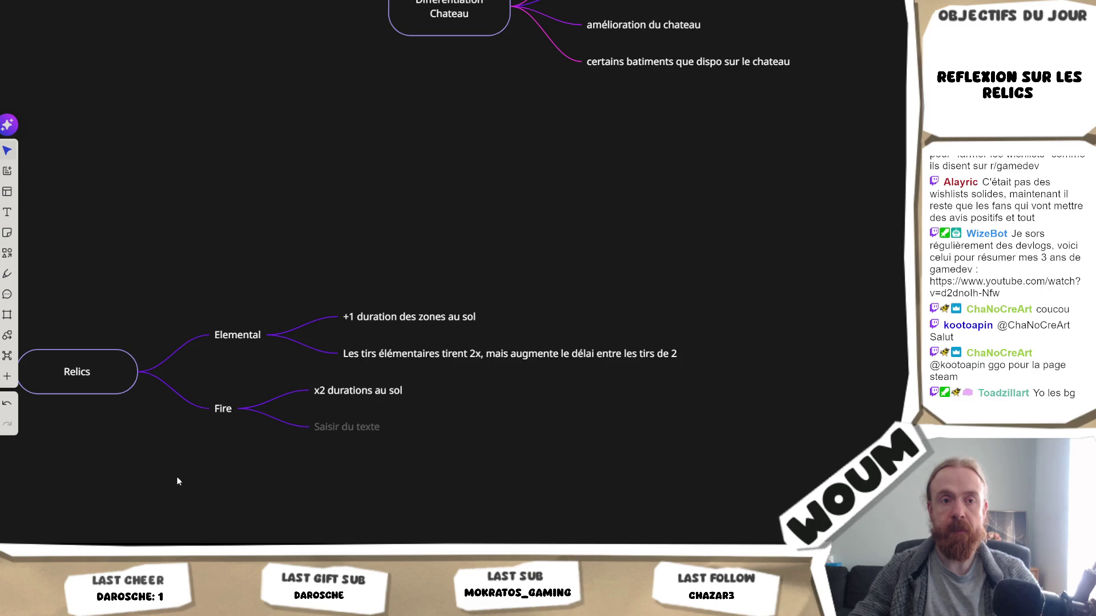
mouse_move(48, 562)
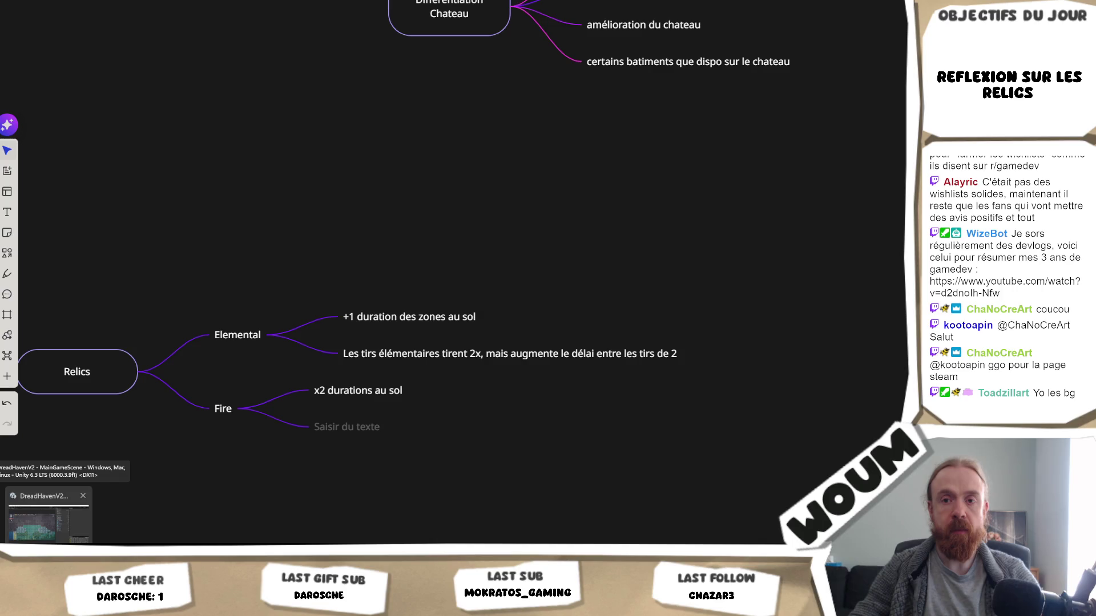
Select the whole Relics branch in Miro, then clear the selection.
scroll(275, 476, "down", 3)
mouse_move(753, 198)
left_mouse_down()
mouse_move(1, 506)
mouse_move(321, 471)
mouse_move(117, 507)
left_mouse_up()
left_click(421, 506)
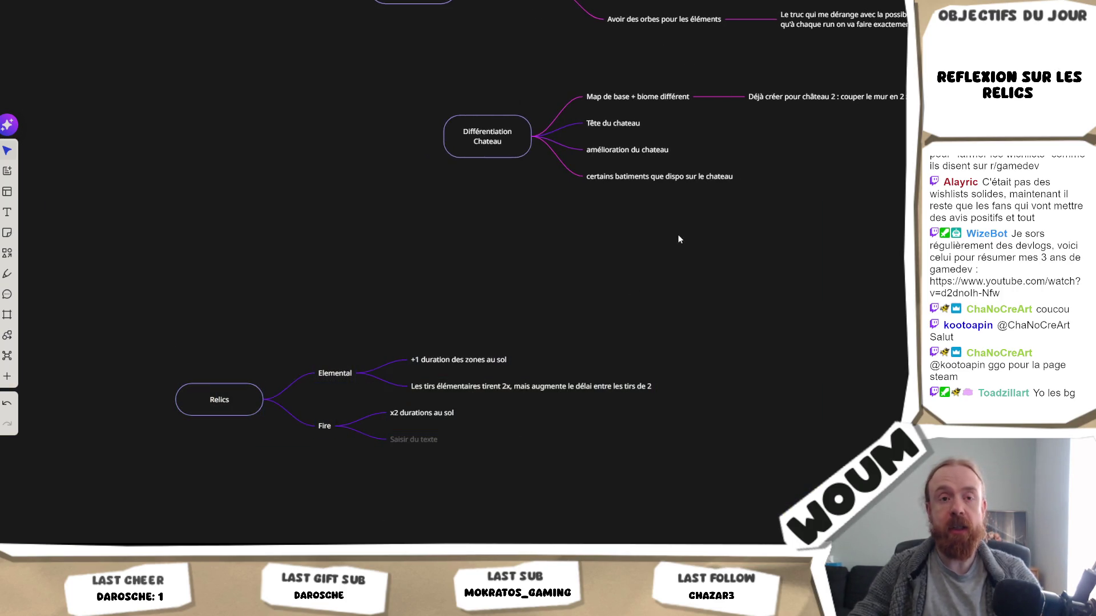
In Unity, close Attack Relics and enable Debug Reveal All Conquered and Editor Reveal Entire Map On Start.
key("alt+Tab")
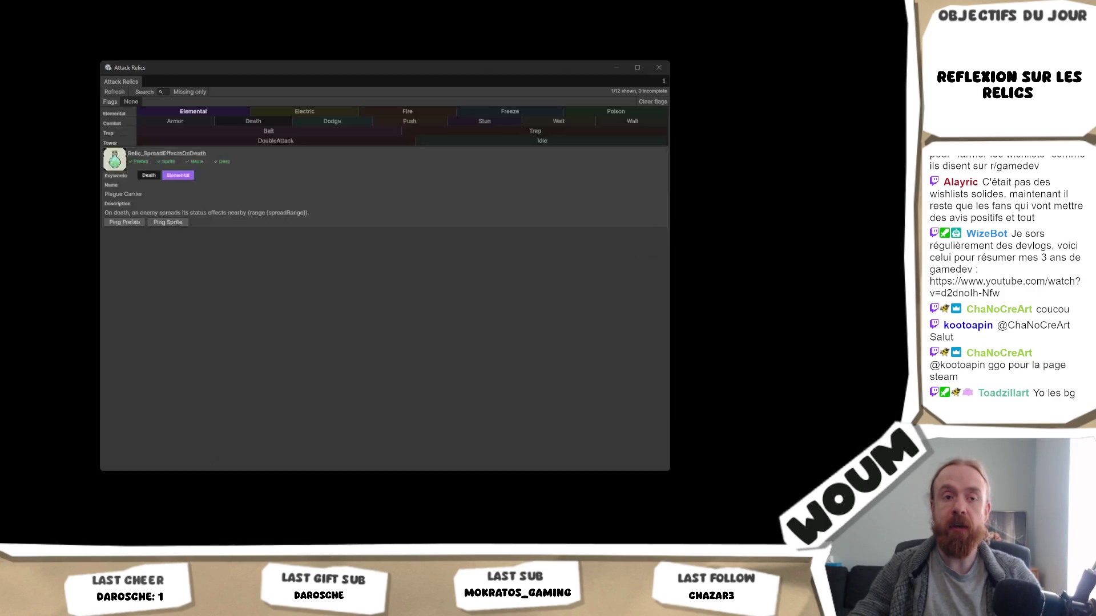
left_click(658, 67)
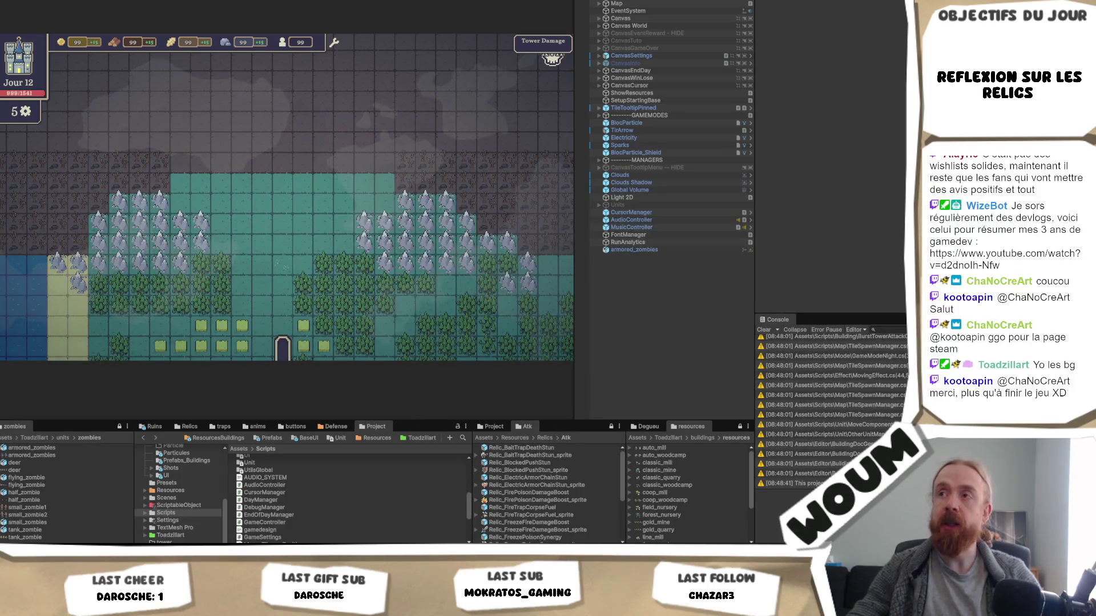
left_click(599, 4)
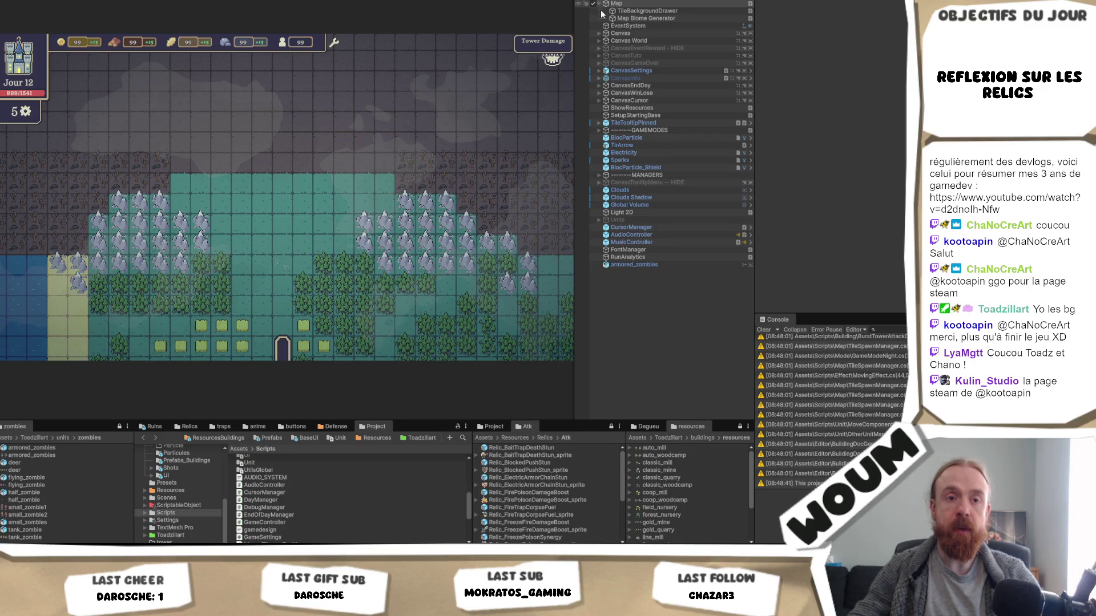
left_click(649, 18)
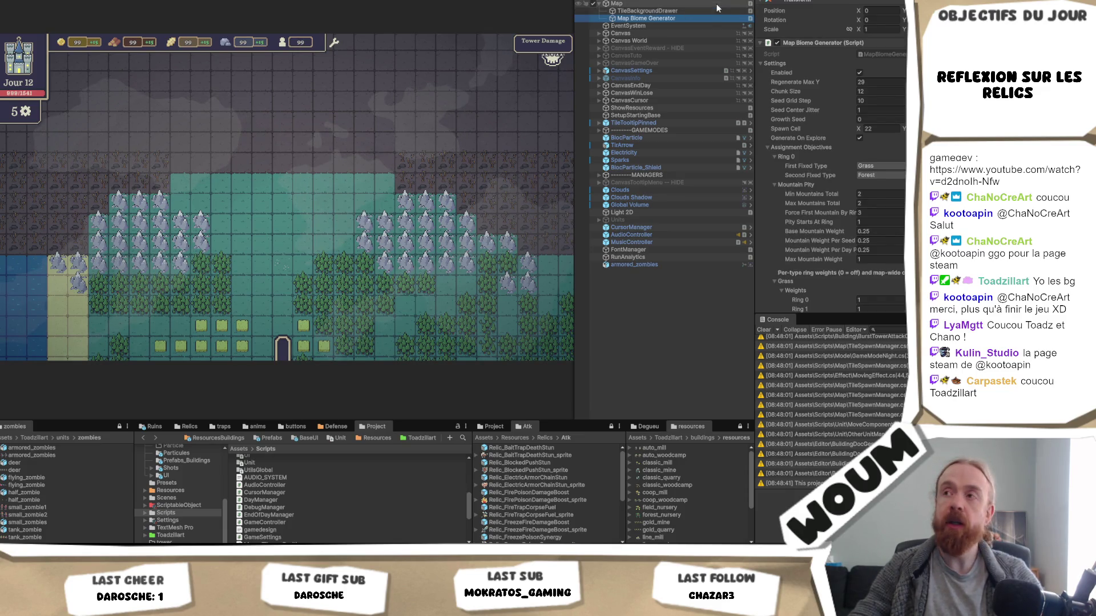
scroll(874, 119, "down", 5)
scroll(874, 119, "down", 10)
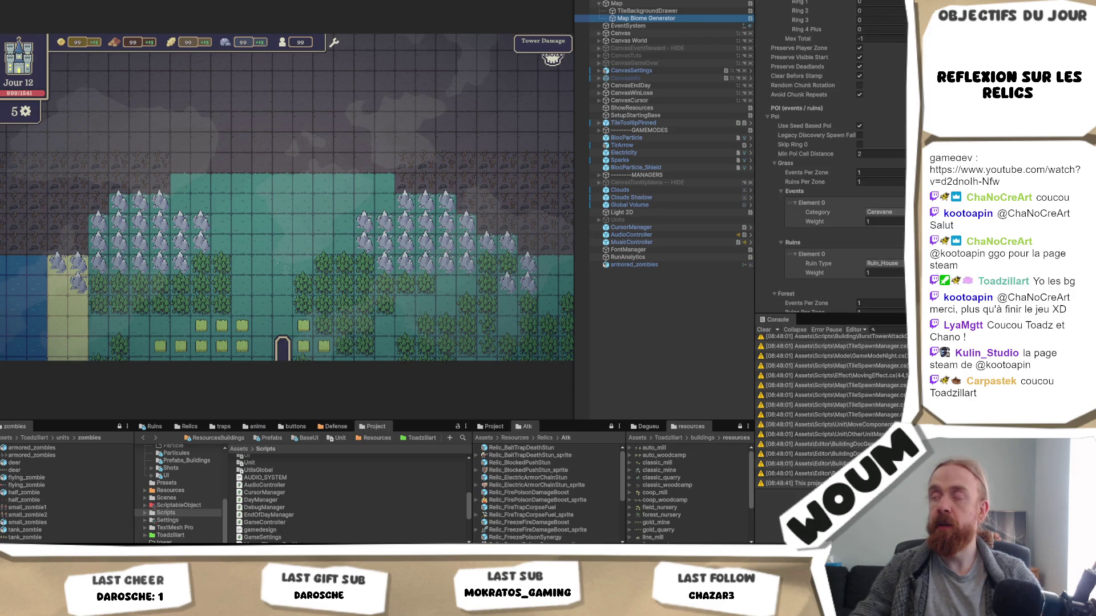
scroll(831, 171, "down", 6)
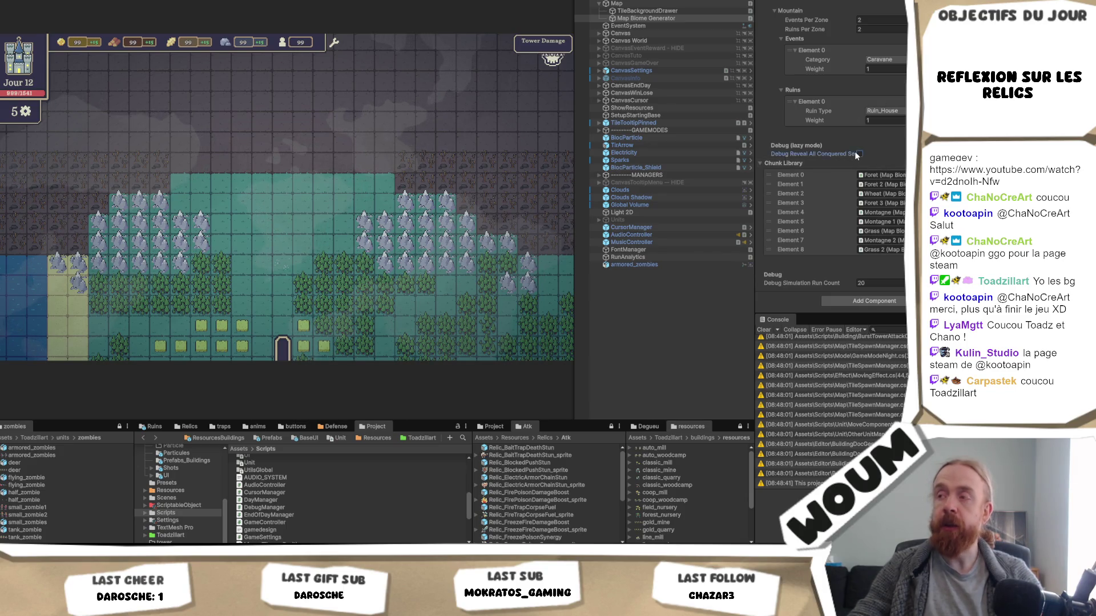
left_click(859, 153)
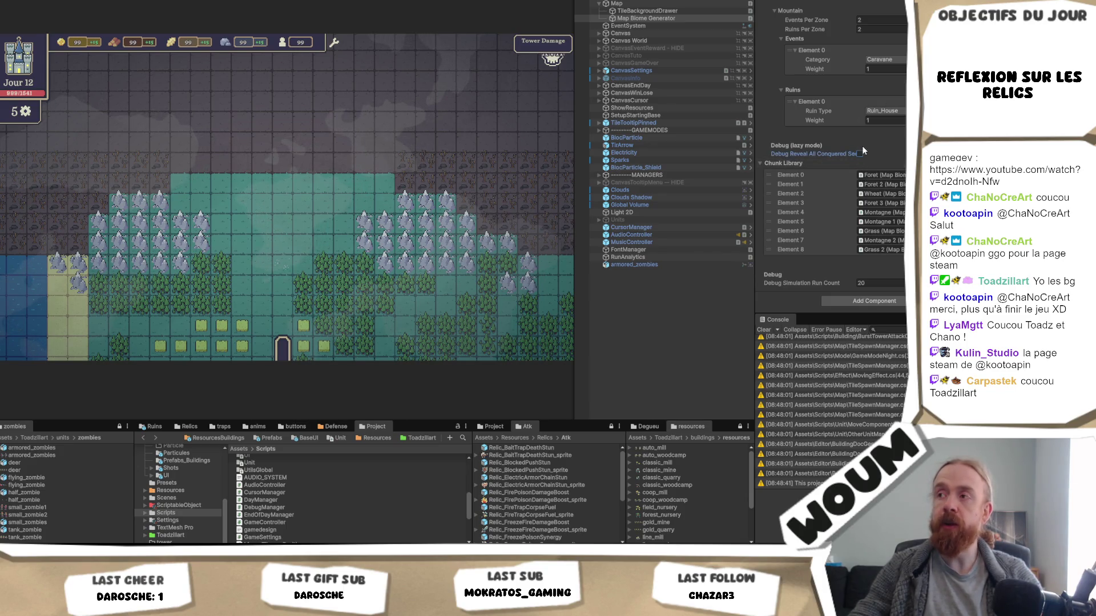
left_click(645, 4)
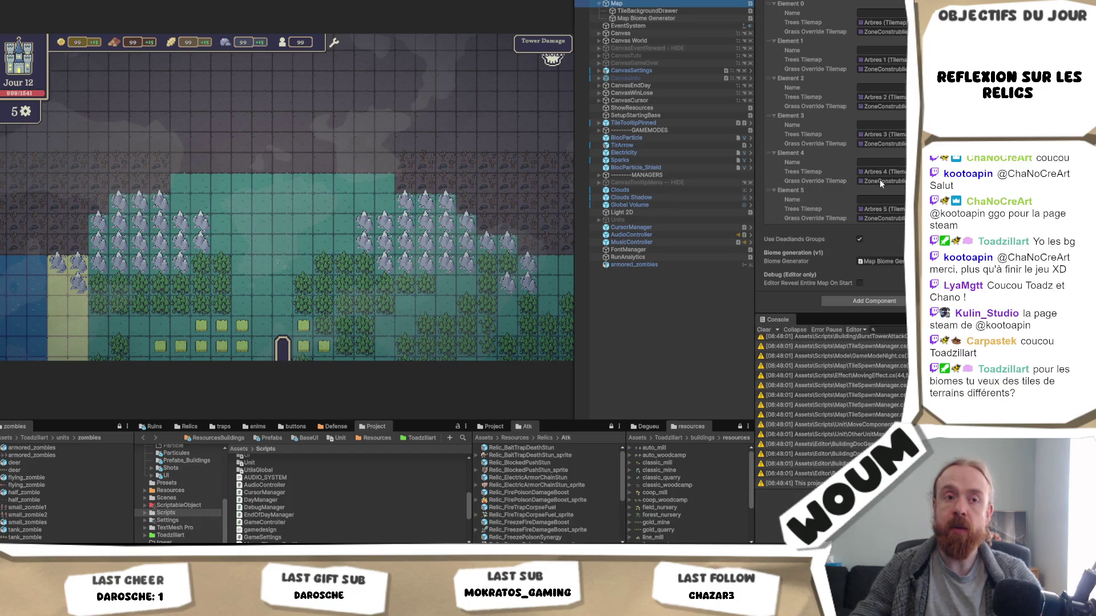
left_click(859, 283)
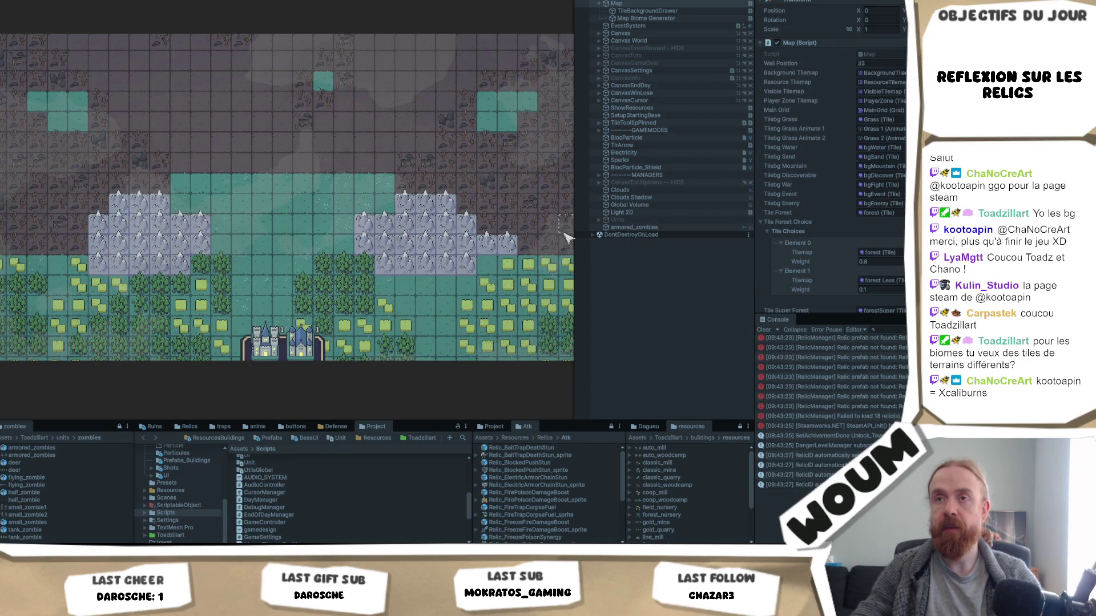
Switch to the Scene view and zoom and pan across the revealed grass, forest and mountain biomes.
left_click(300, 179)
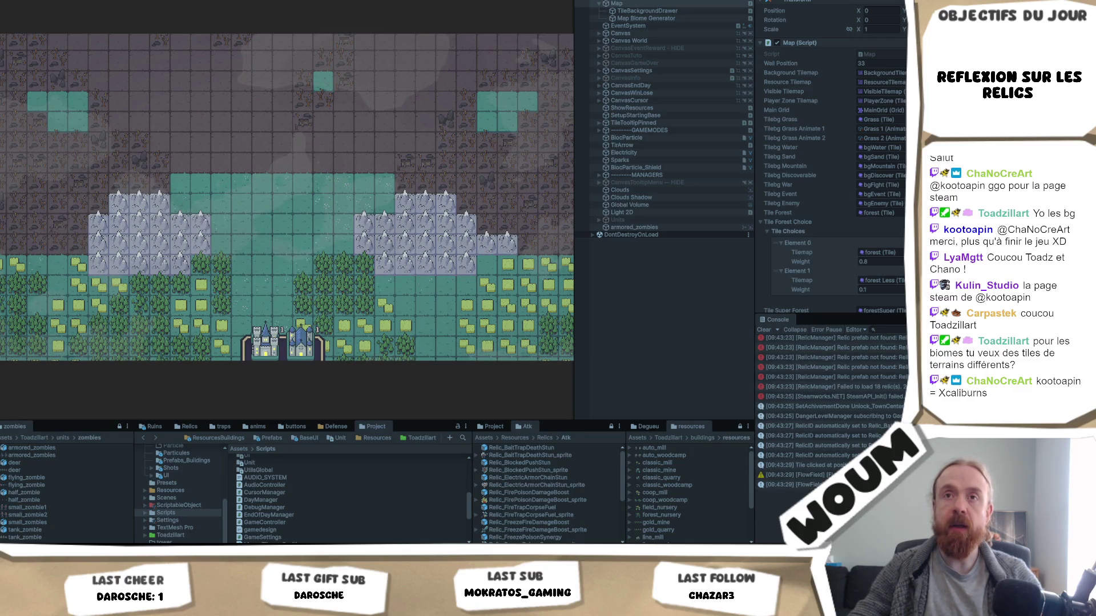
key("ctrl+1")
scroll(242, 222, "up", 6)
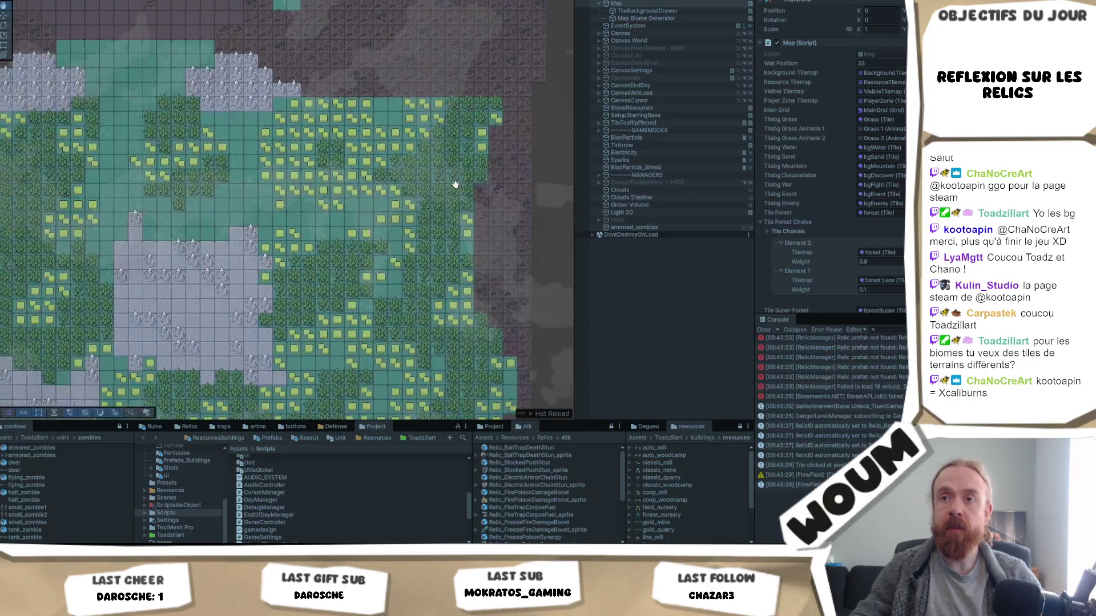
scroll(185, 233, "up", 4)
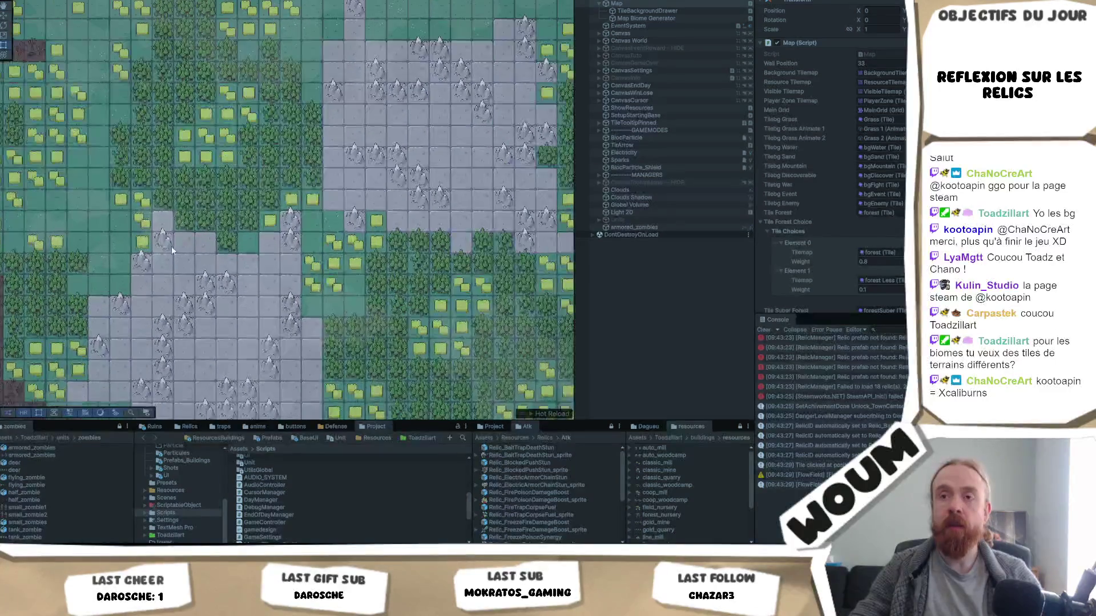
scroll(172, 254, "up", 3)
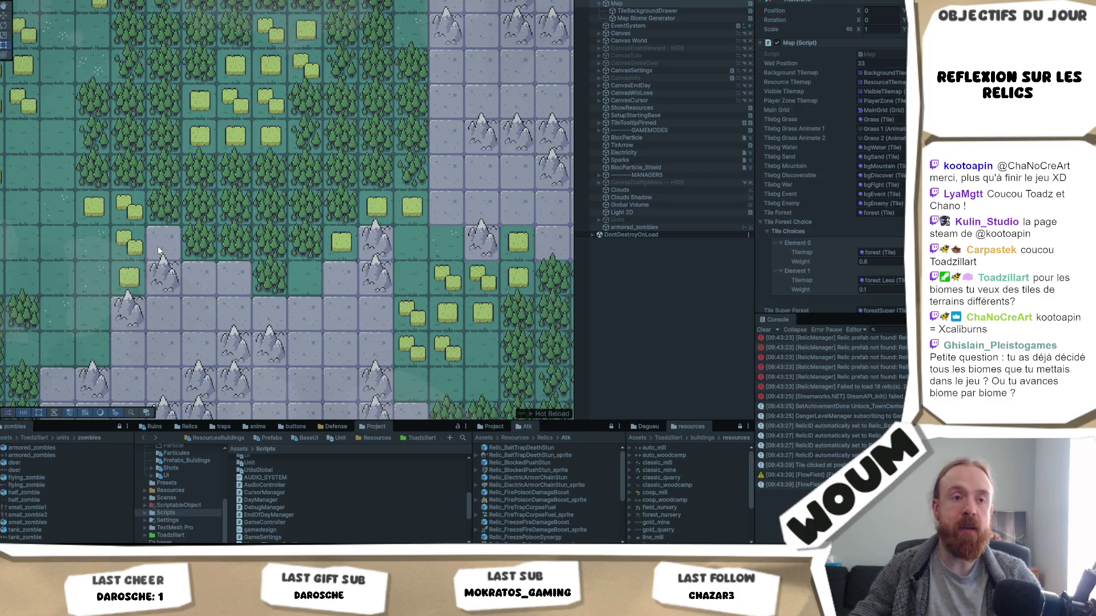
scroll(289, 189, "down", 3)
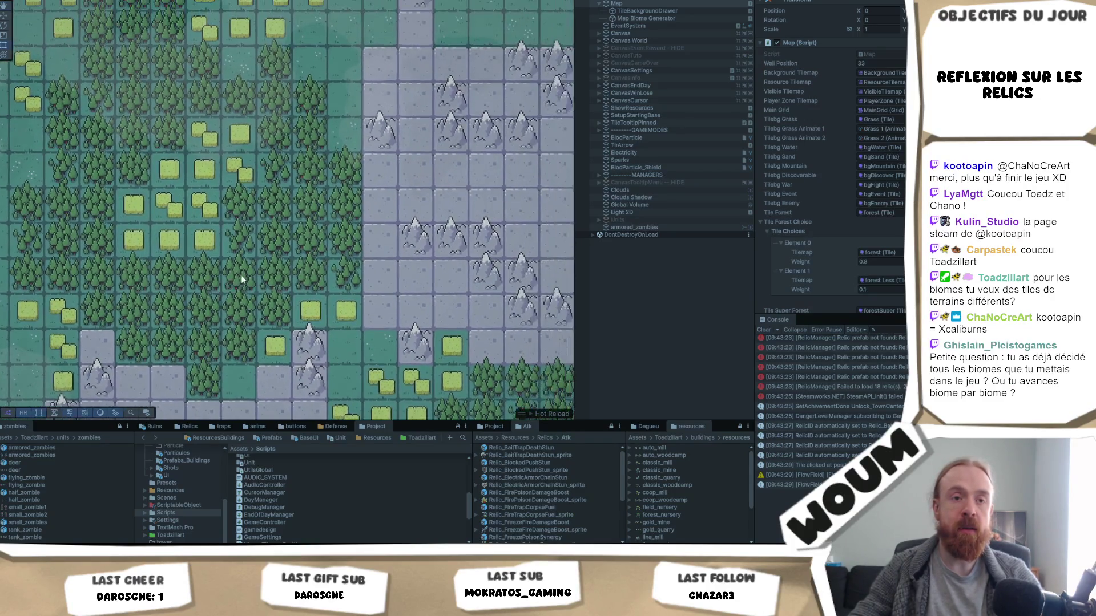
key("Right")
key("Up")
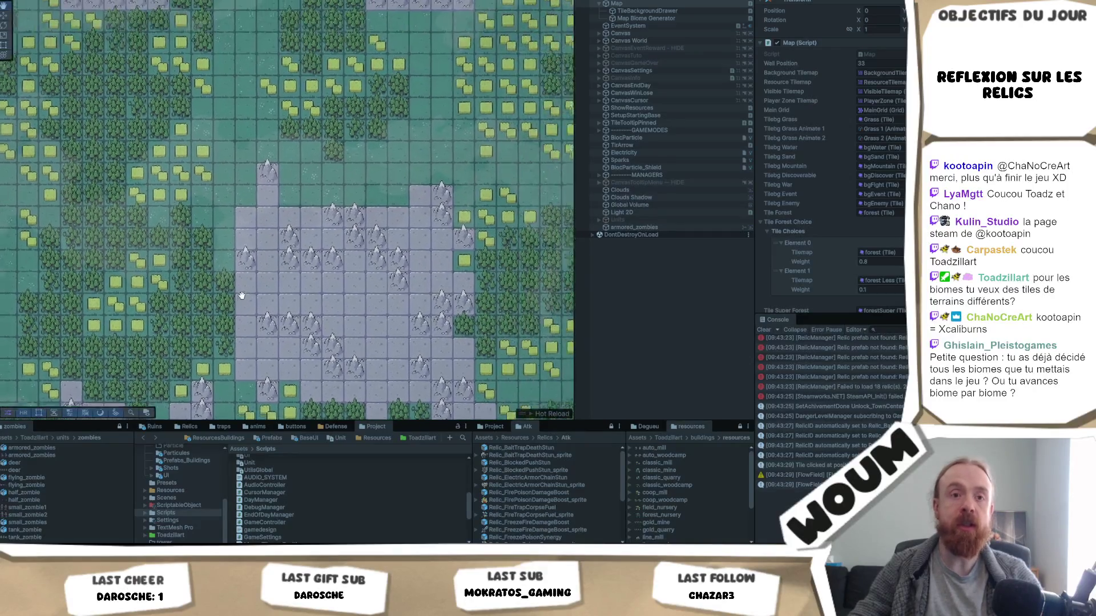
left_click_drag(336, 194, 253, 314)
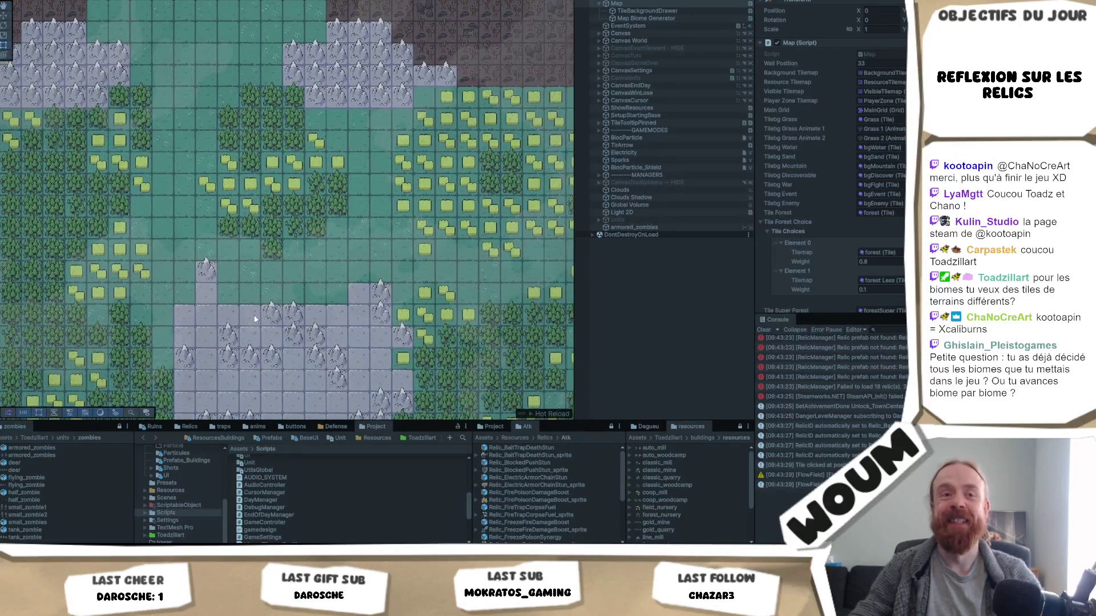
left_click_drag(240, 276, 255, 293)
mouse_move(344, 326)
left_mouse_down()
mouse_move(318, 277)
mouse_move(293, 321)
left_mouse_up()
left_click_drag(199, 270, 338, 293)
scroll(340, 276, "up", 2)
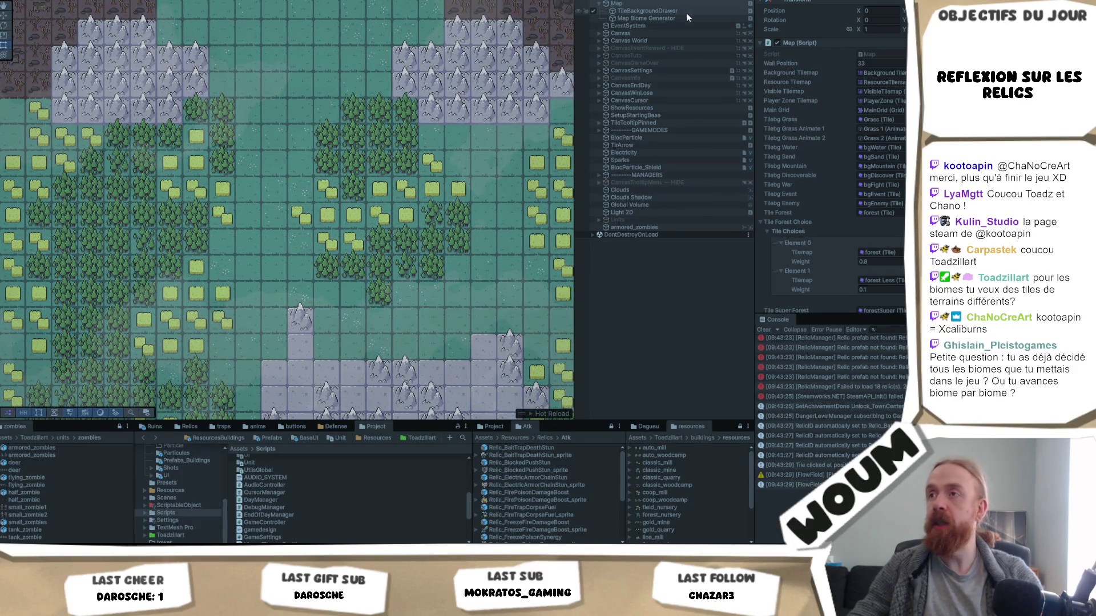
Select Map Biome Generator and scroll to its Water, Sand, Death and Other weights, all 0.
left_click(672, 18)
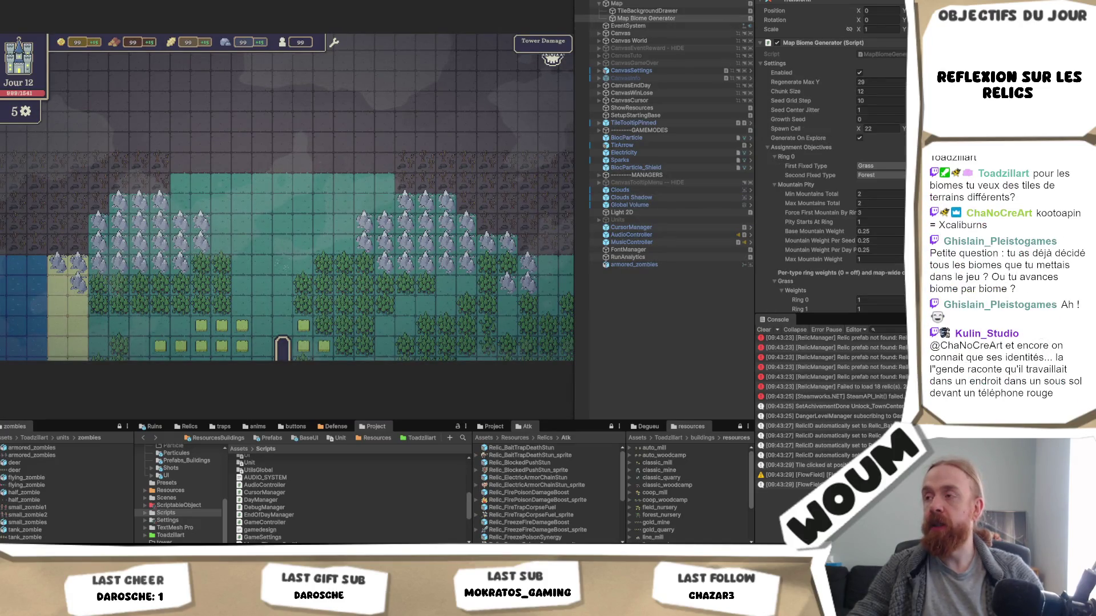
scroll(879, 129, "down", 10)
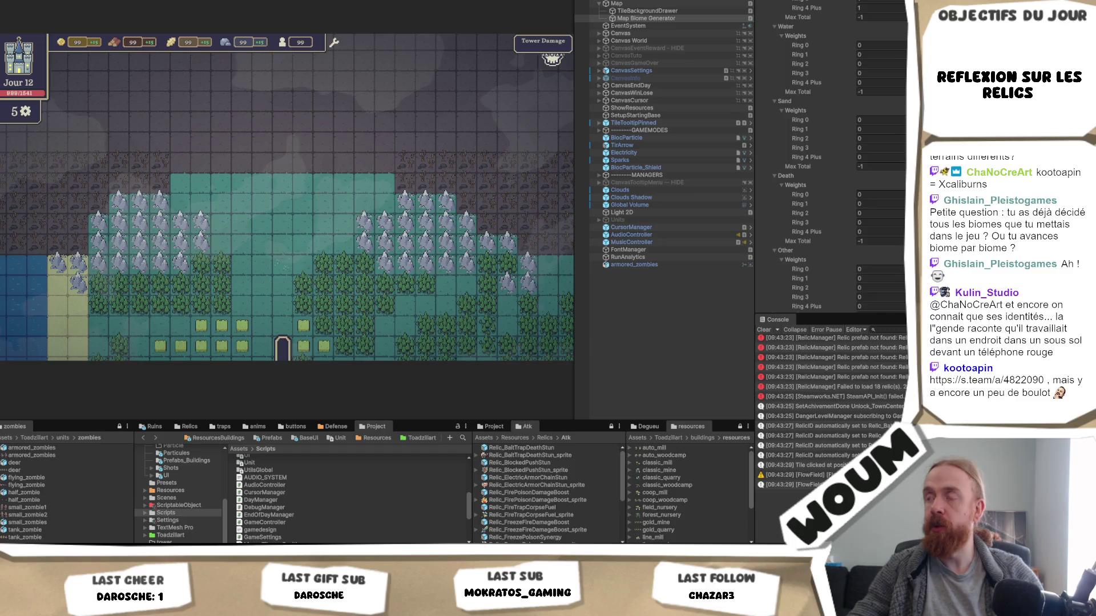
scroll(831, 154, "down", 8)
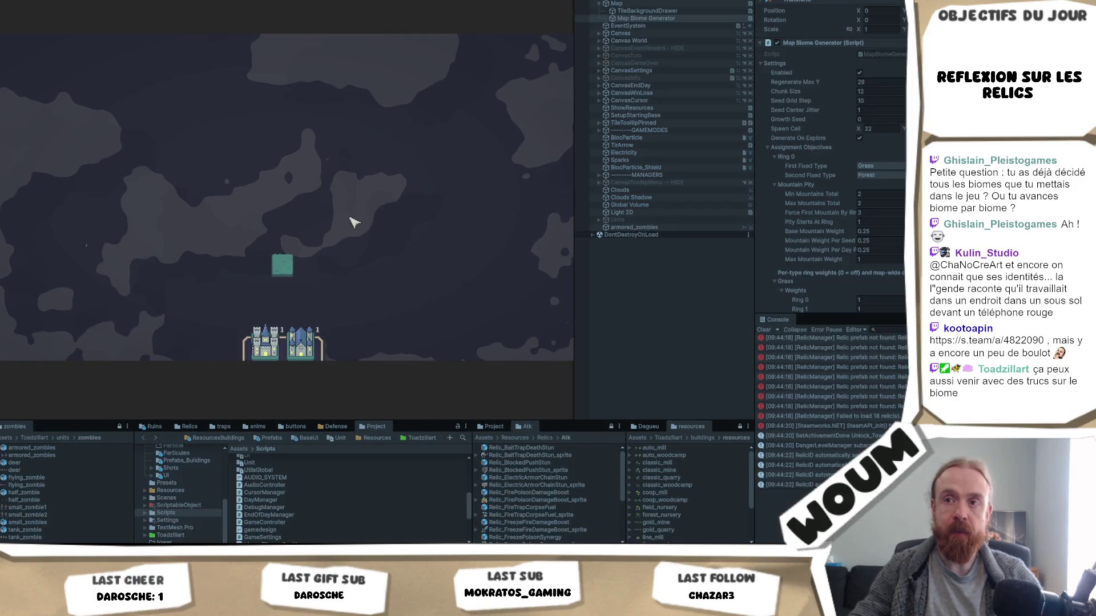
Place the Town Center on the green tile and claim the 2x Ballista construction kit.
left_click(264, 348)
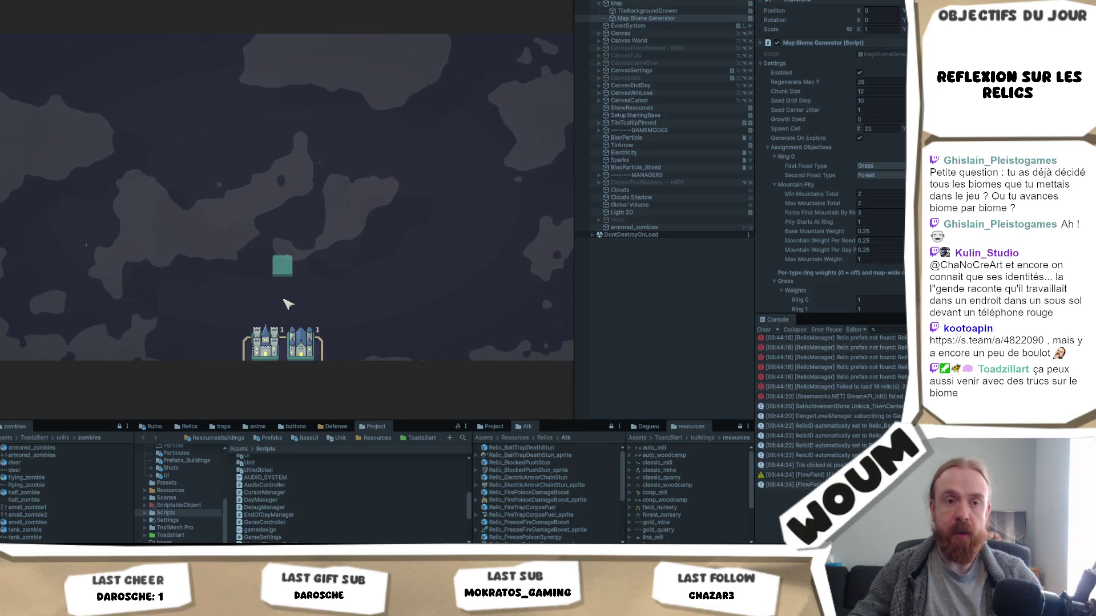
left_click(264, 345)
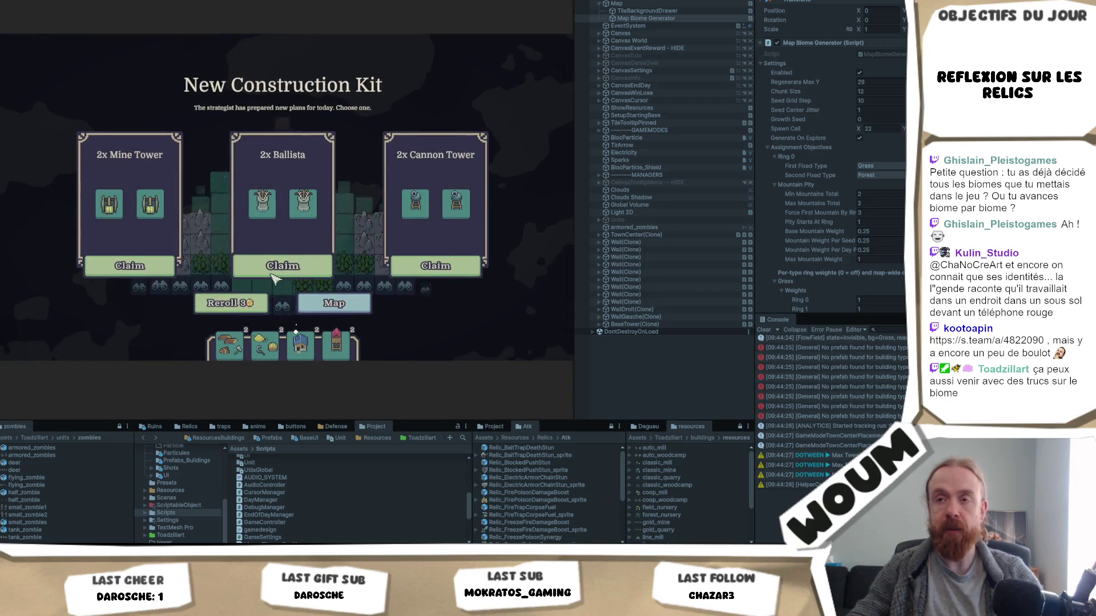
left_click(274, 271)
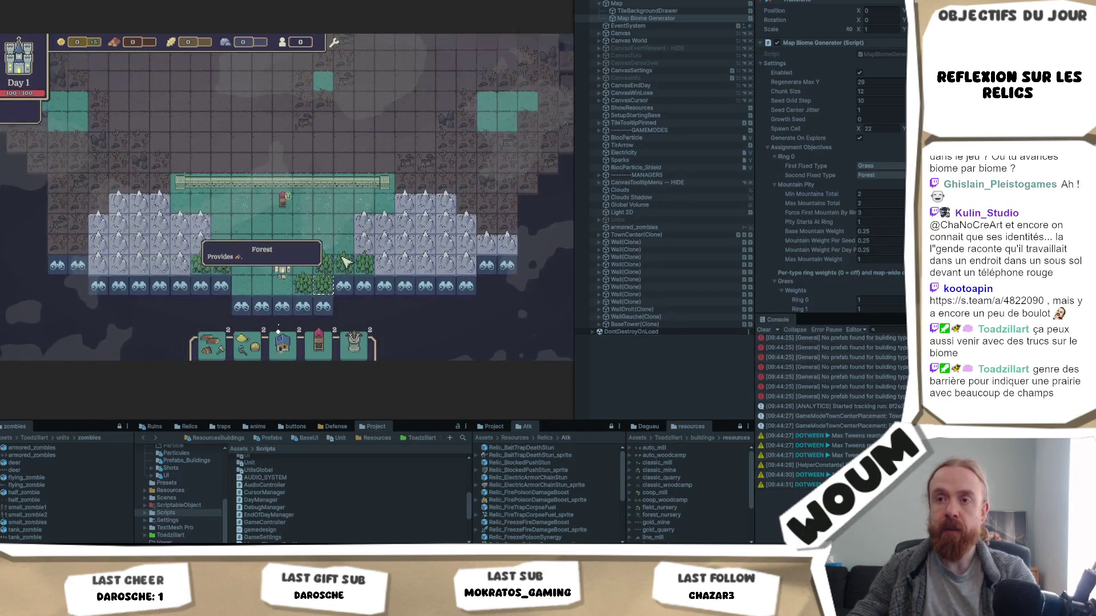
Reveal the unexplored tiles south and right of the town, uncovering water, grass and wheat.
left_click(343, 285)
left_click(362, 258)
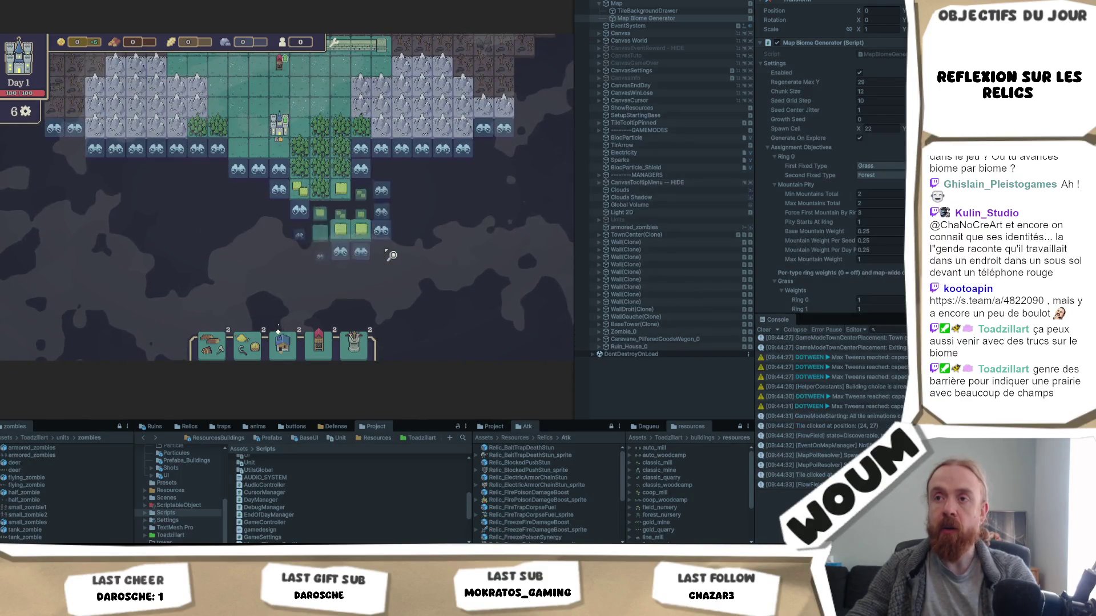
left_click(360, 252)
left_click(365, 229)
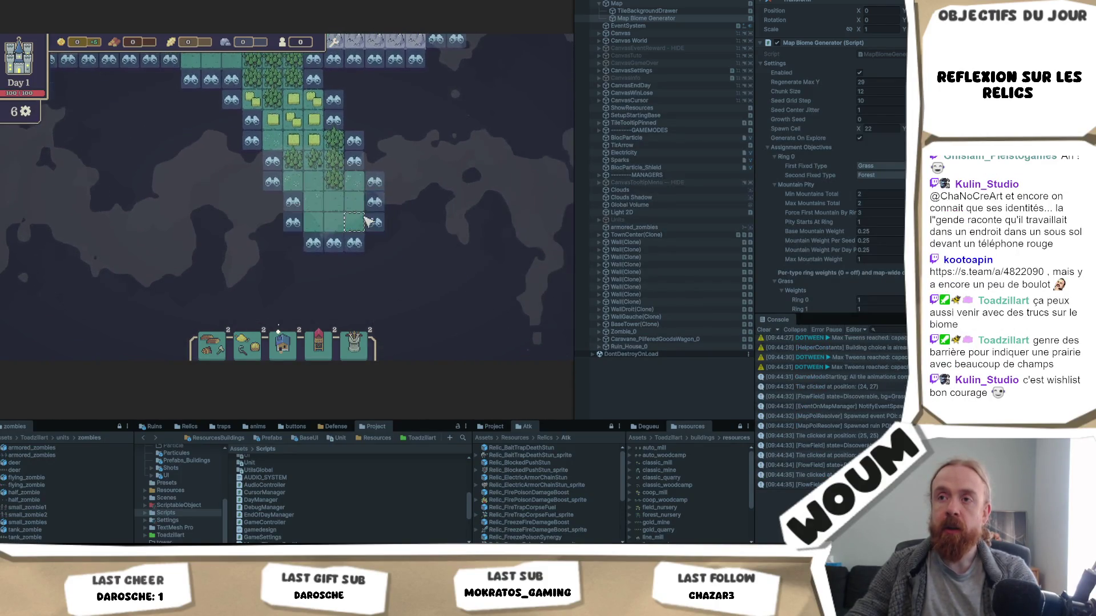
left_click(372, 222)
left_click(393, 220)
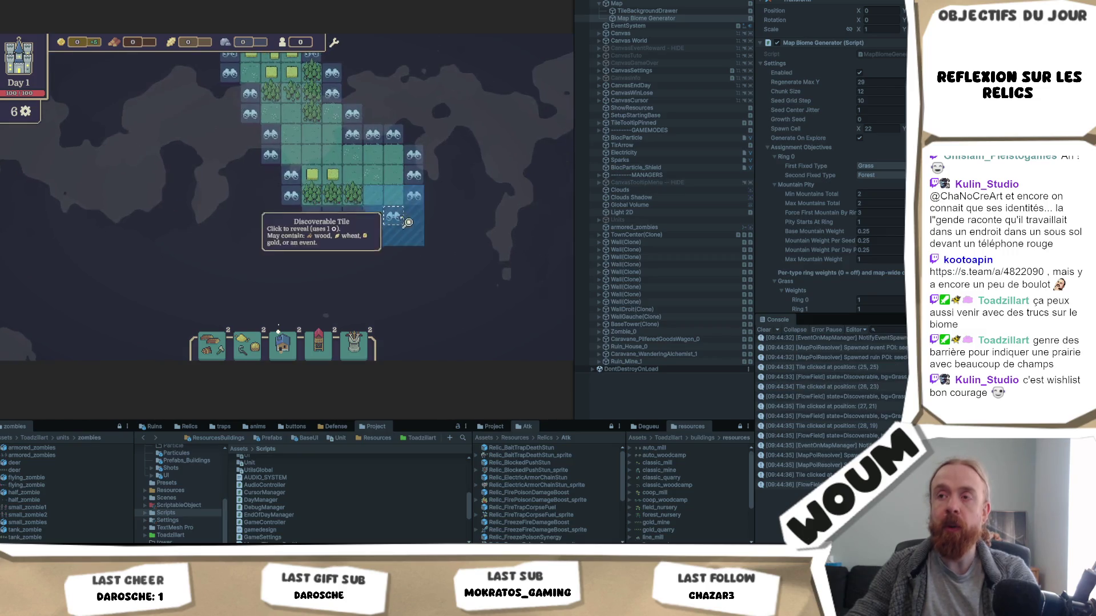
left_click(413, 197)
left_click(434, 174)
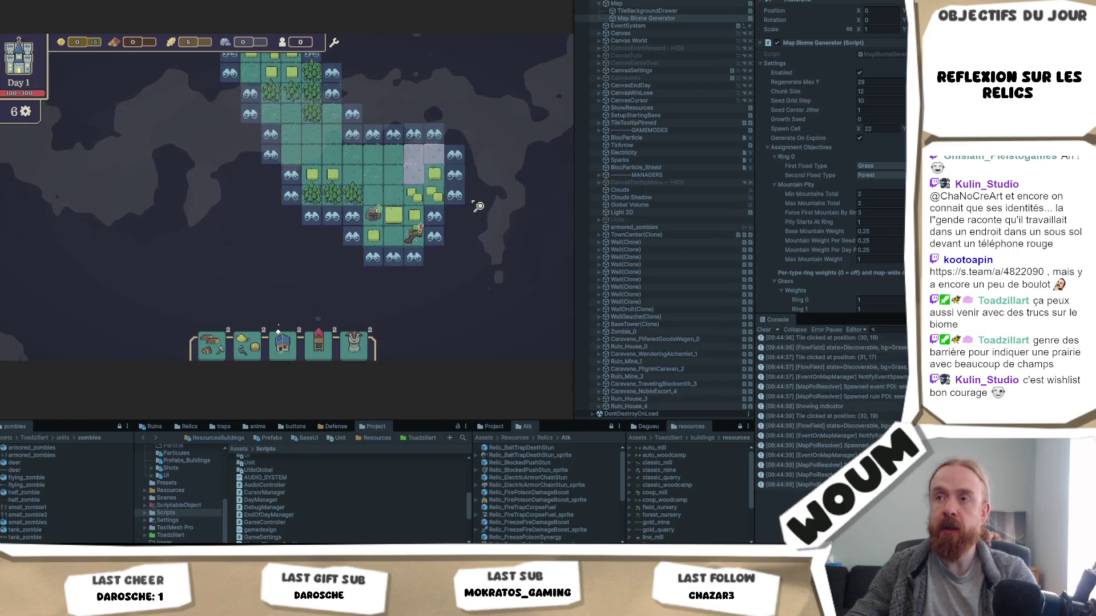
Pan and zoom the game map to survey the mountains, castle and surrounding tiles.
scroll(479, 206, "up", 2)
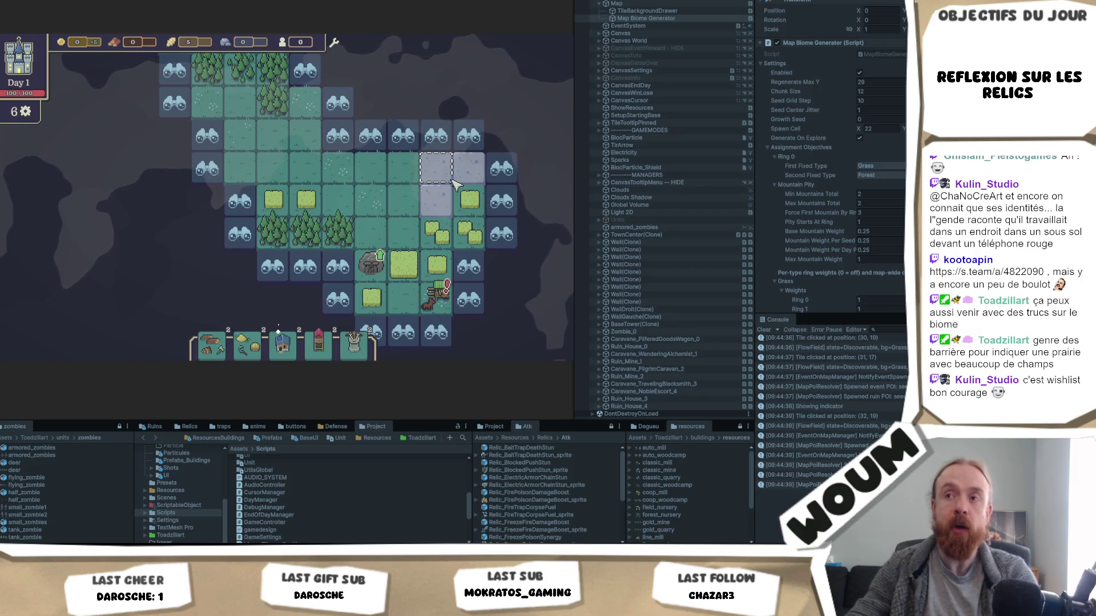
left_click_drag(455, 184, 371, 273)
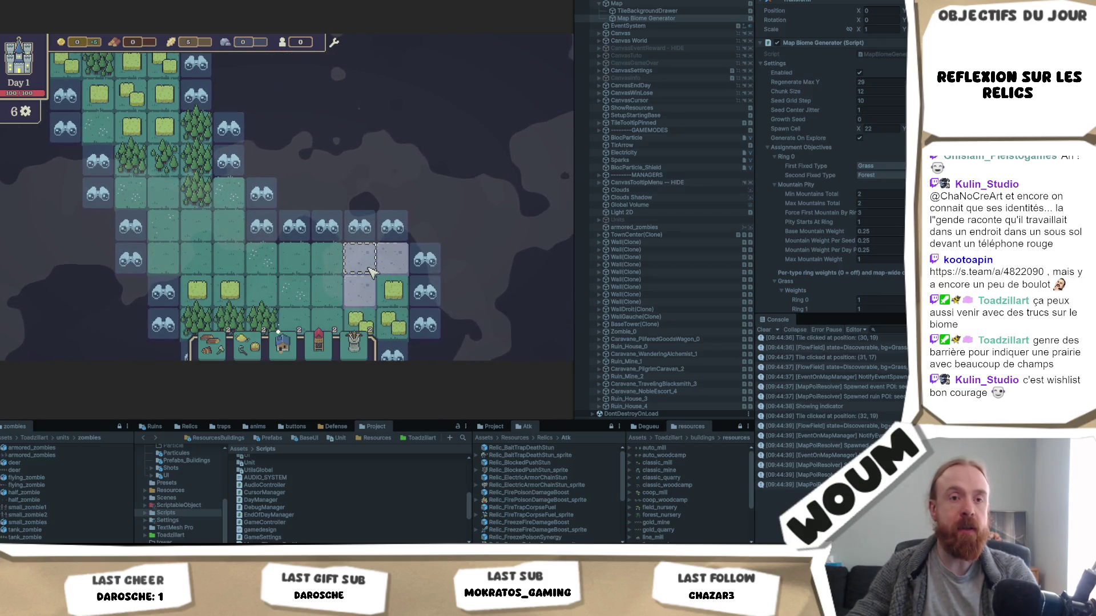
scroll(371, 273, "down", 1)
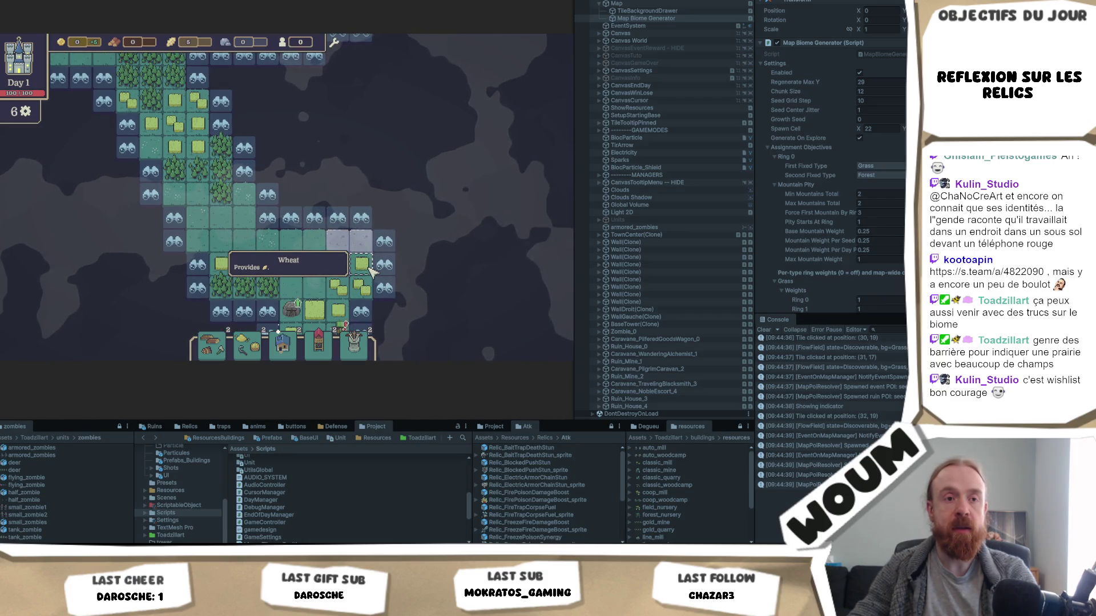
key("w")
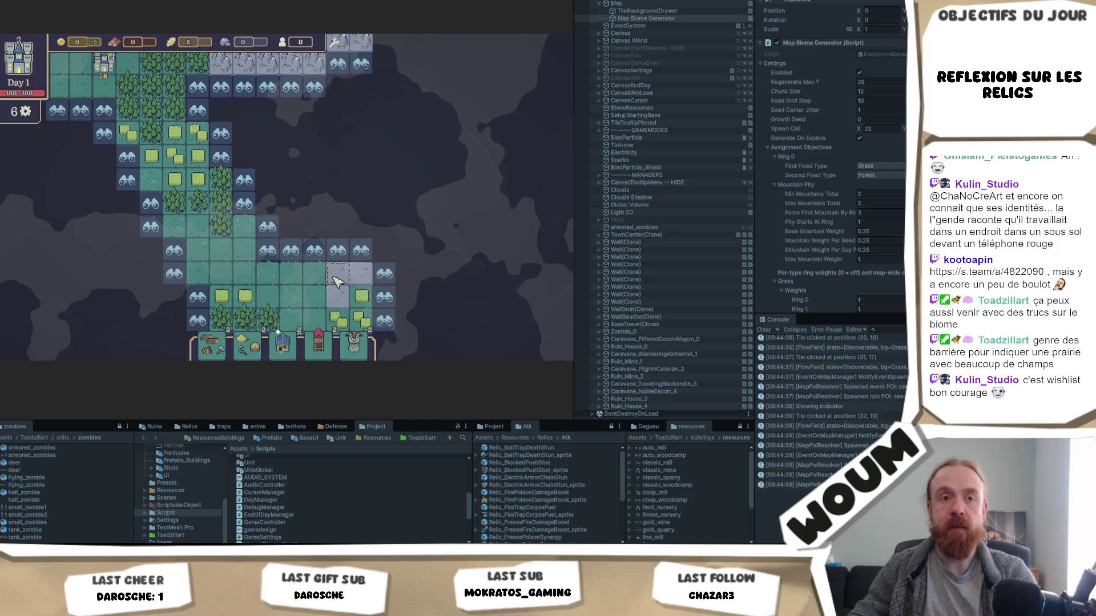
key("a")
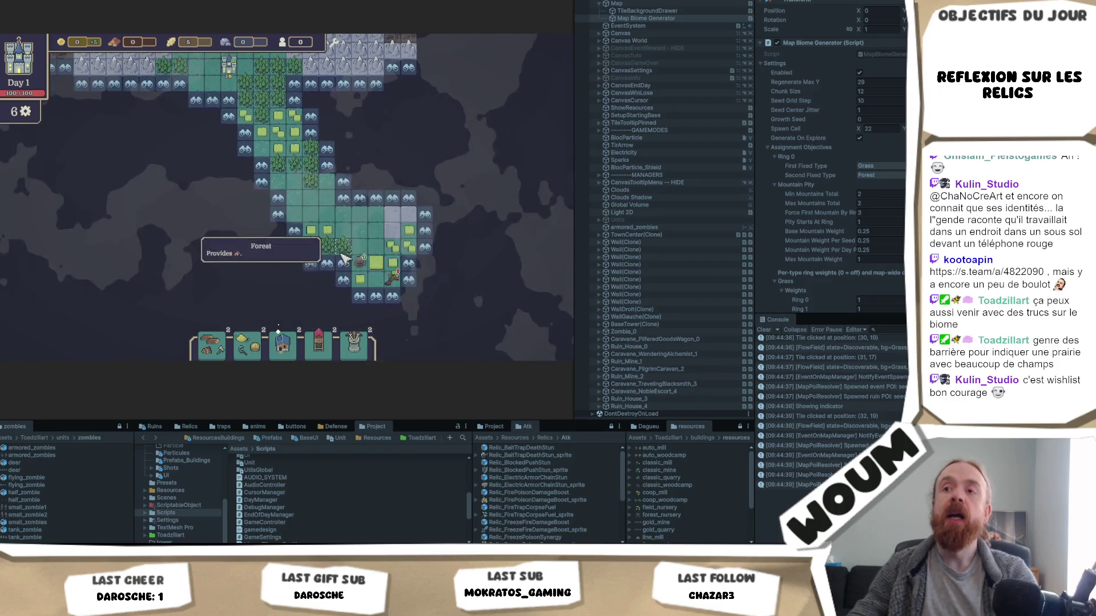
scroll(383, 238, "up", 2)
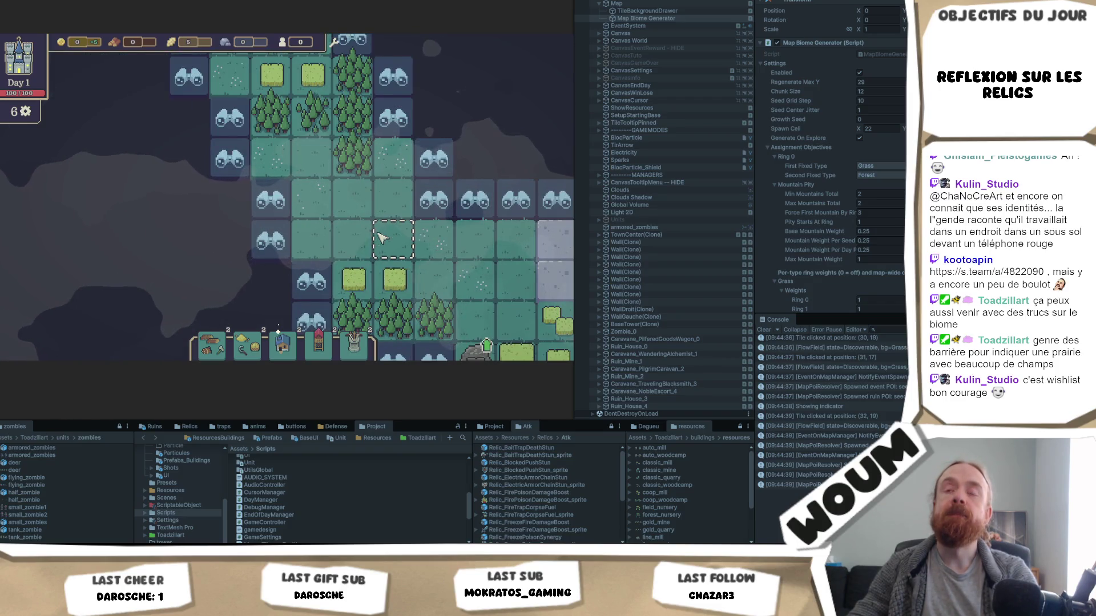
scroll(379, 238, "down", 2)
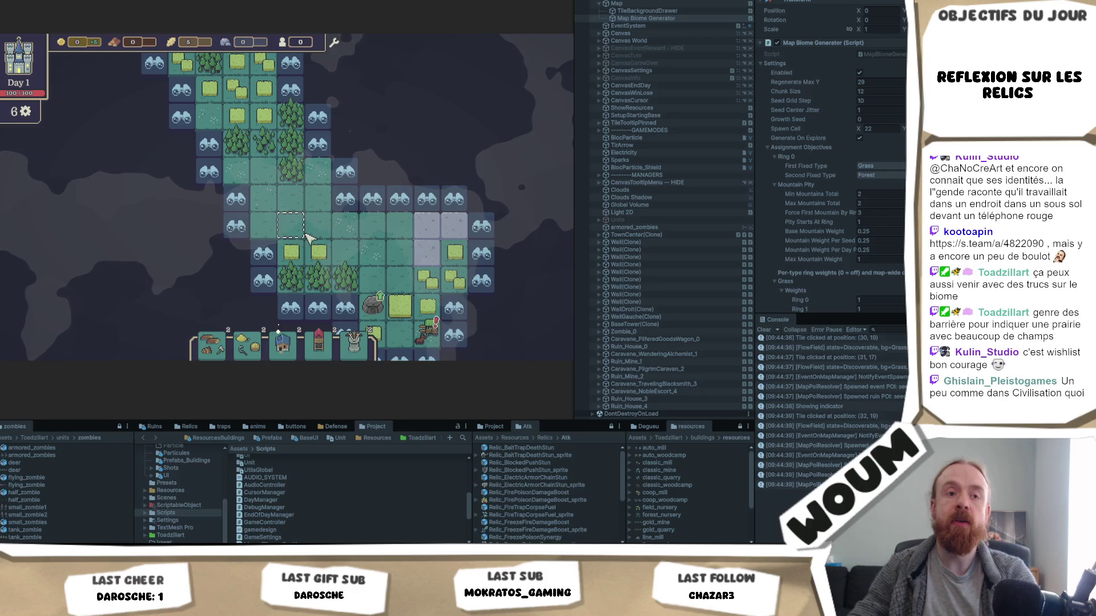
key("d")
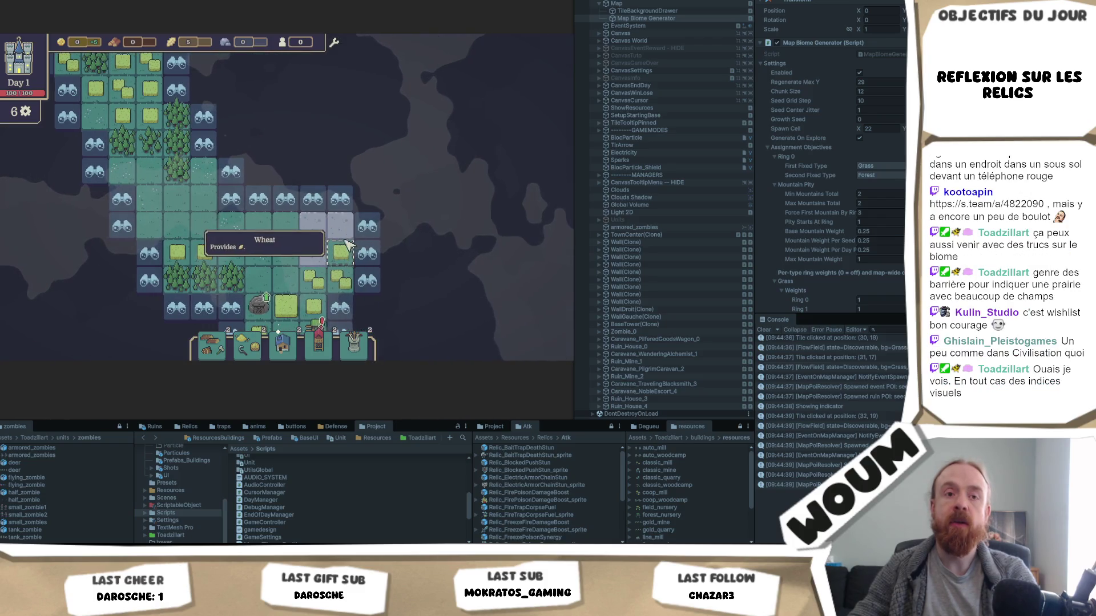
key("a")
key("w")
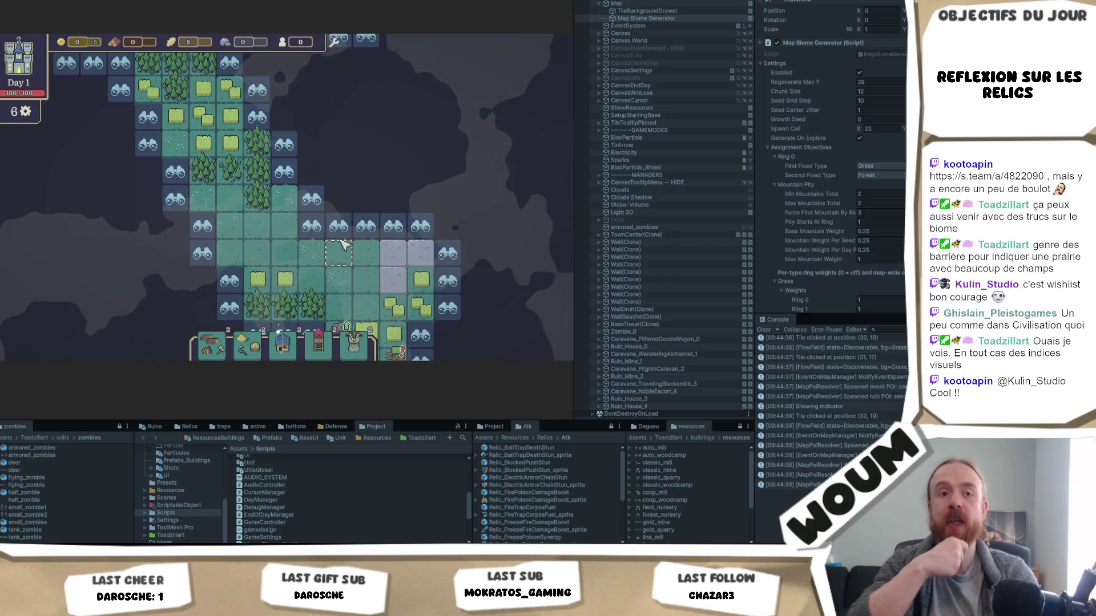
key("w")
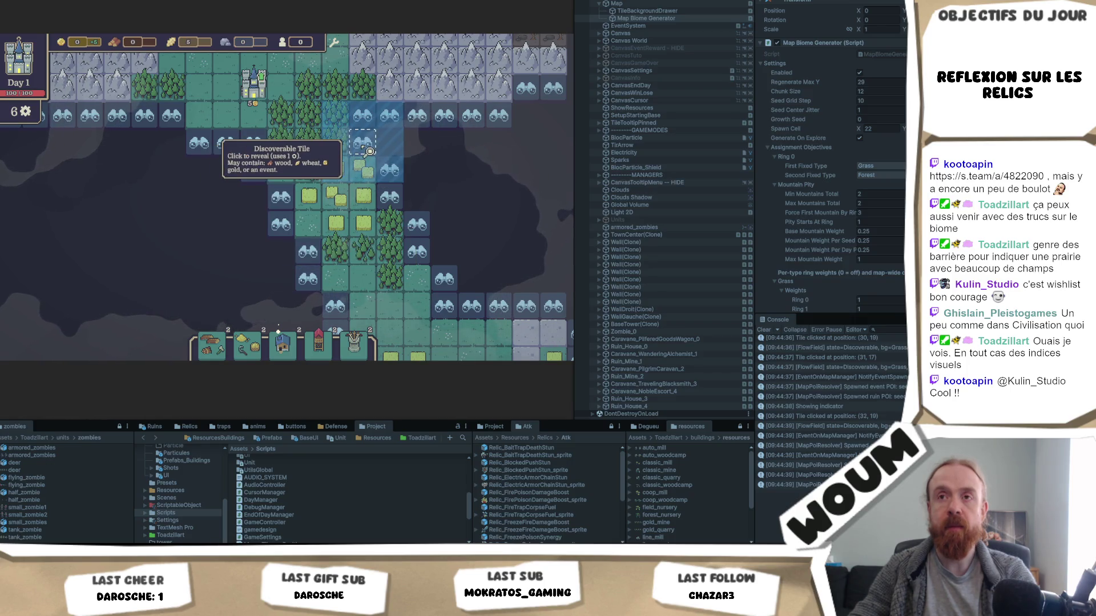
key("d")
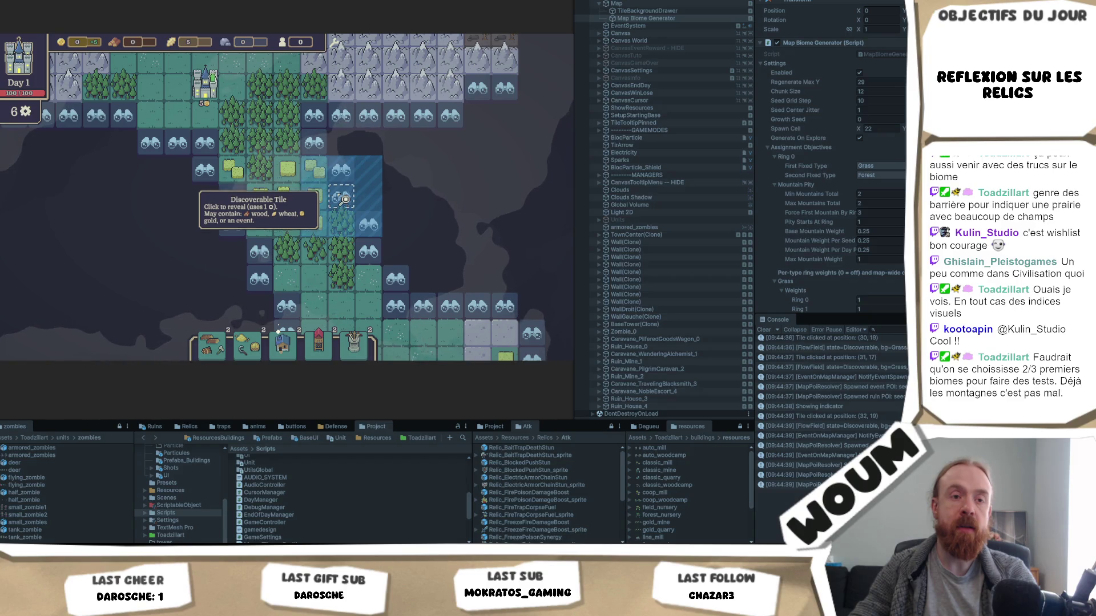
Regenerate the map five times with the R key to get fresh layouts.
key("r")
key("r")
key("r")
key("r")
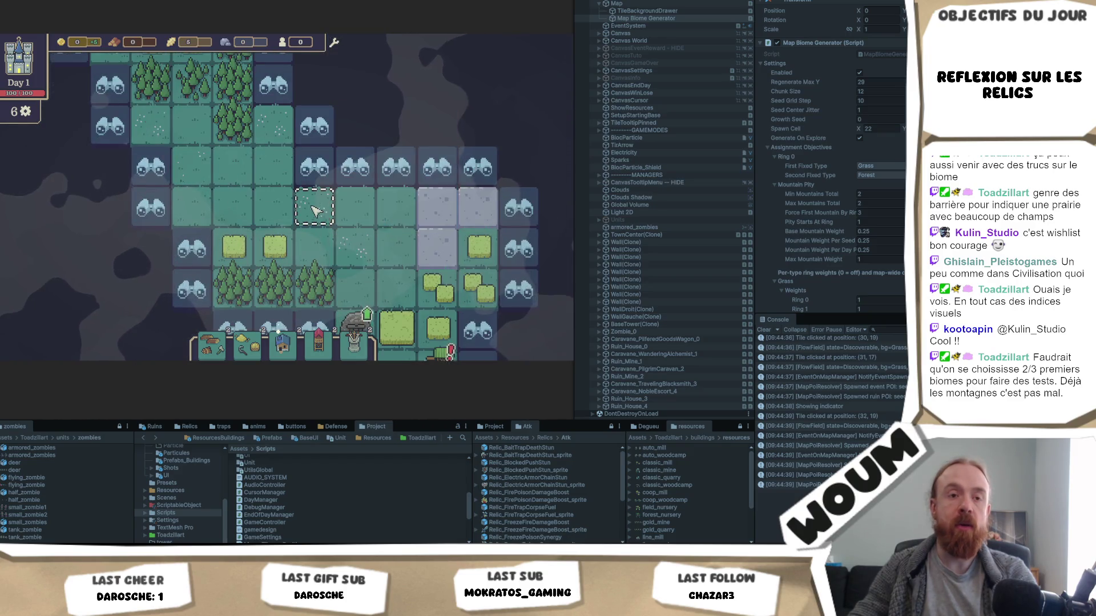
key("r")
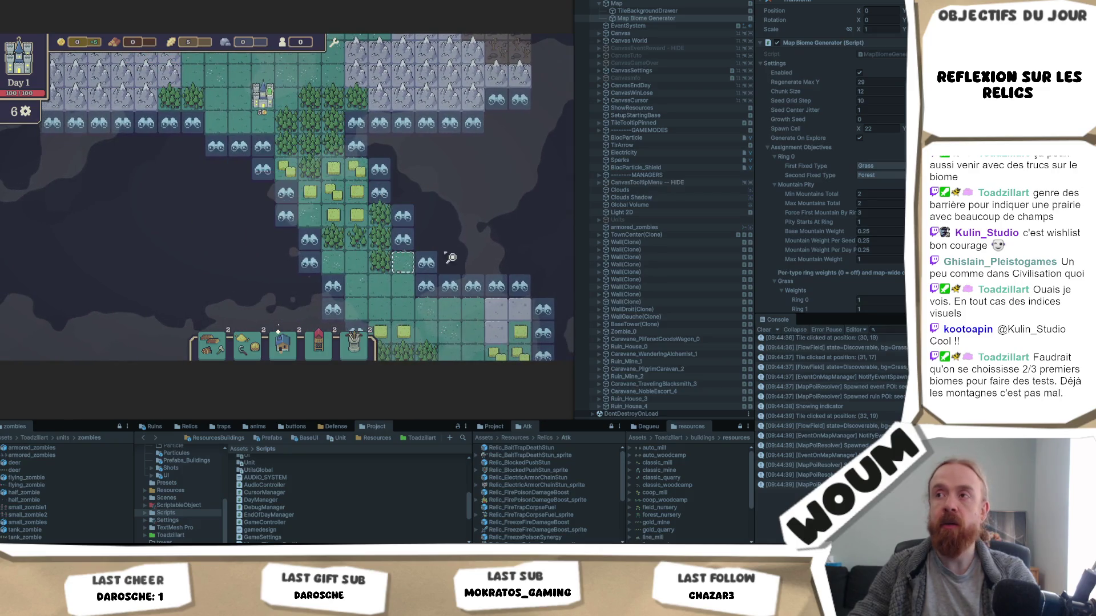
key("r")
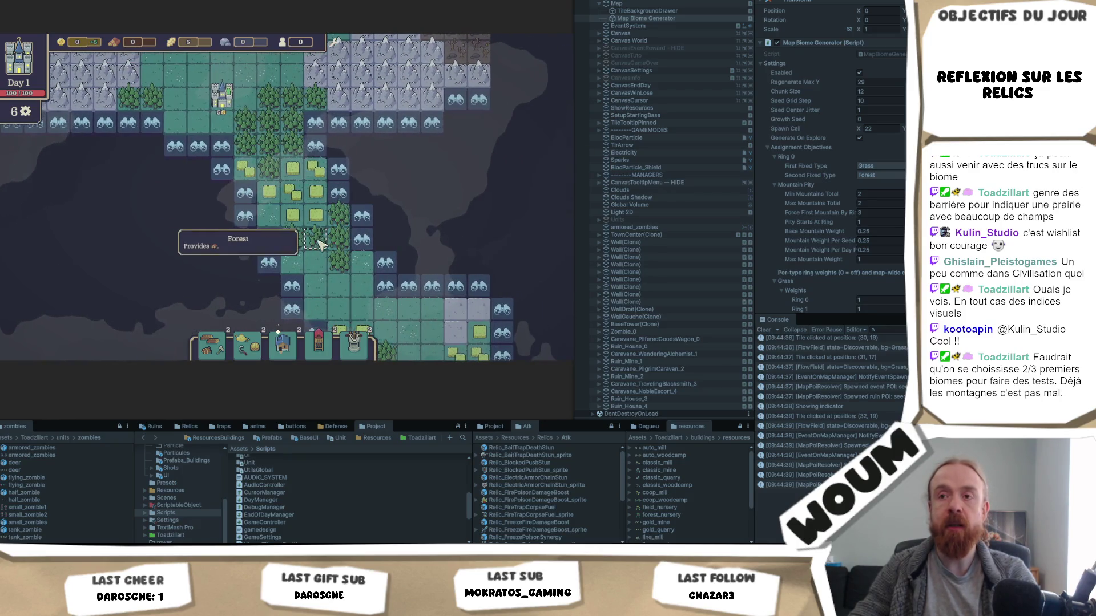
key("r")
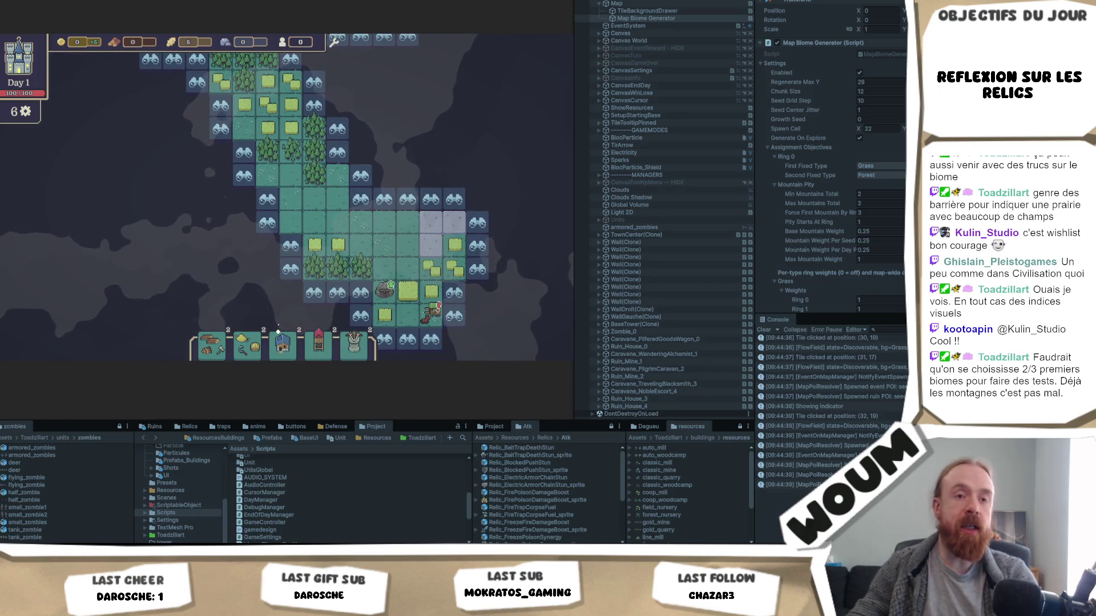
key("r")
key("r")
key("r")
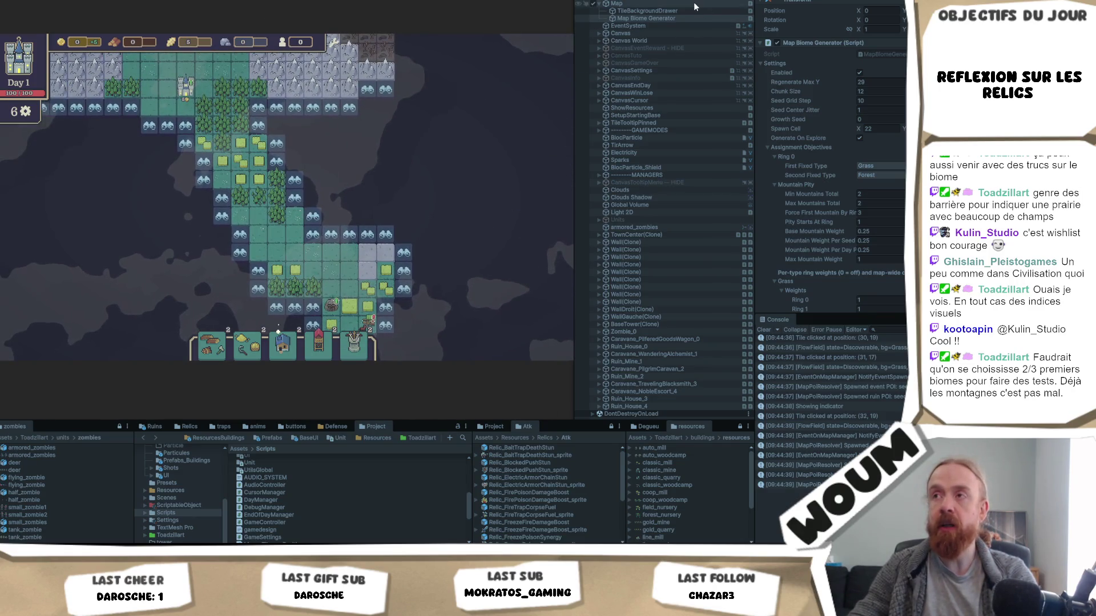
left_click(689, 11)
Set Map Biome Generator's Water weight to 1 for Ring 1 through Ring 4 Plus.
left_click(687, 18)
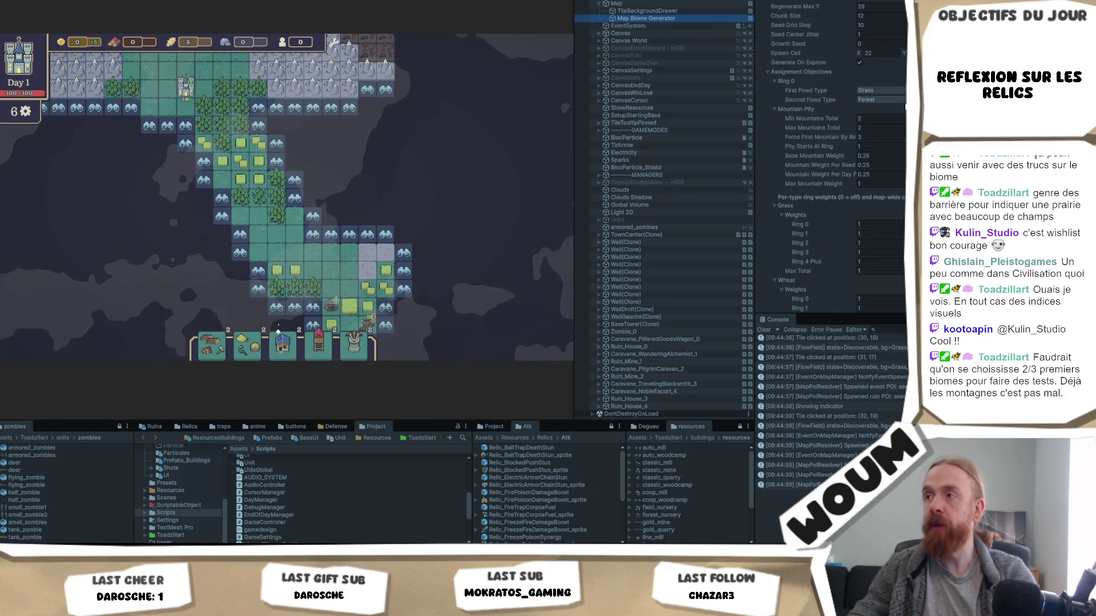
scroll(884, 196, "down", 10)
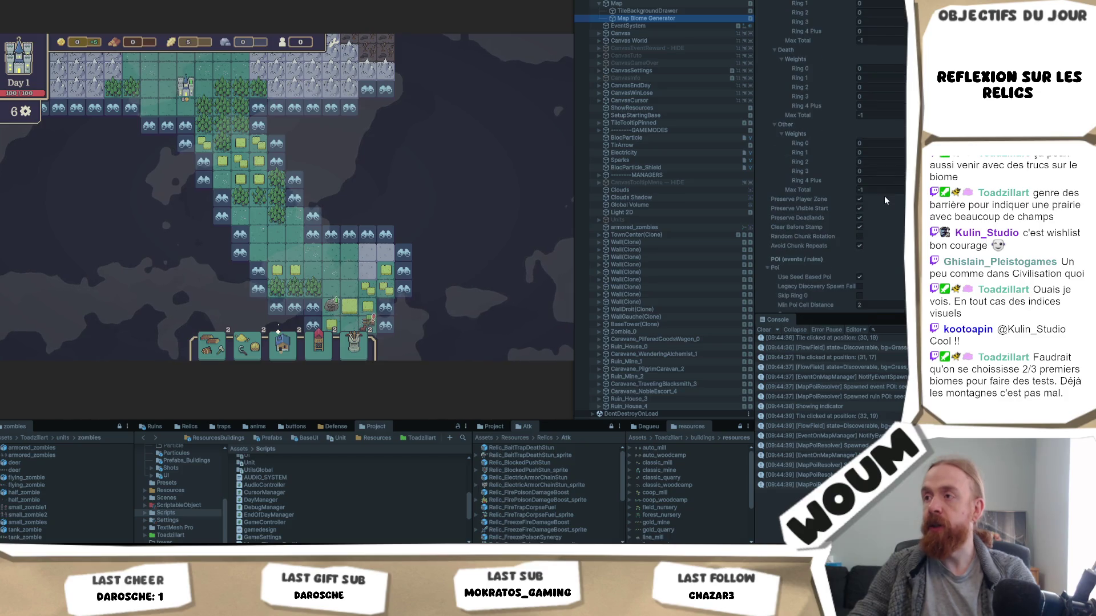
scroll(885, 194, "down", 5)
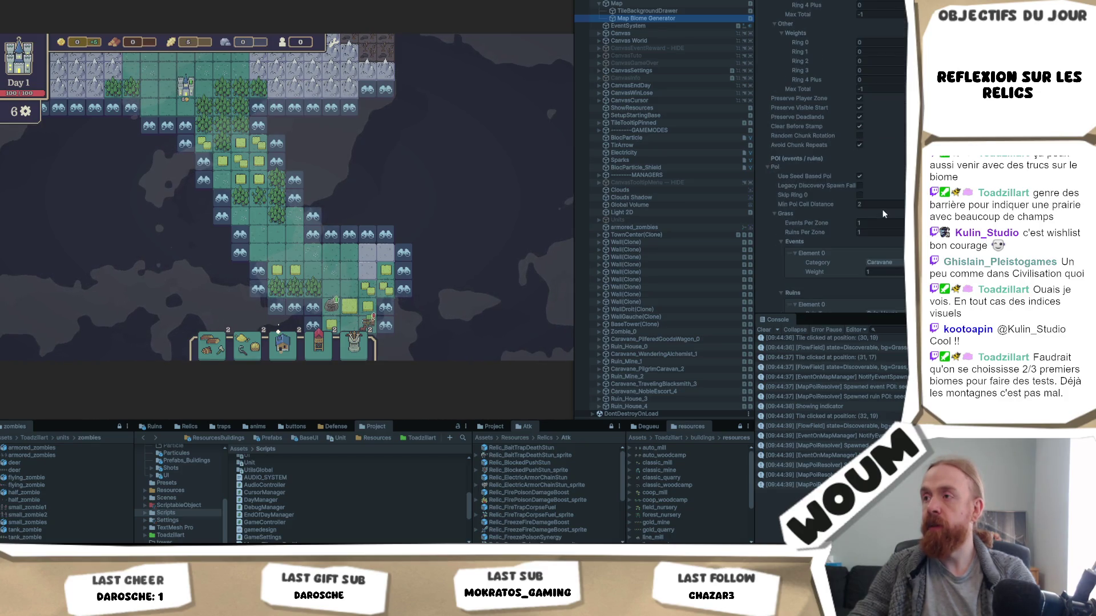
scroll(876, 196, "up", 6)
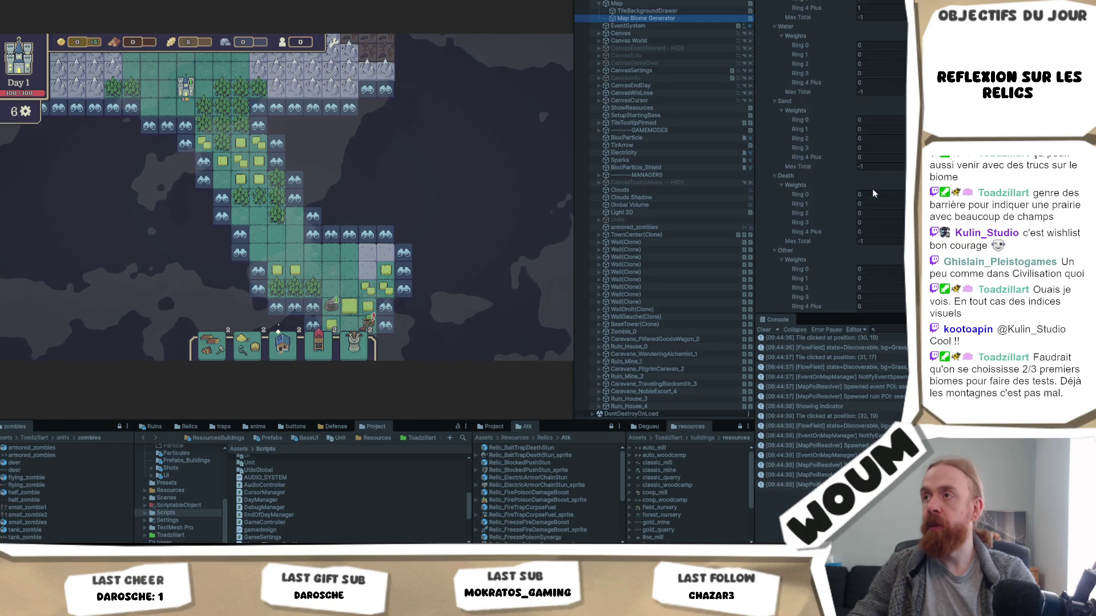
left_click(882, 92)
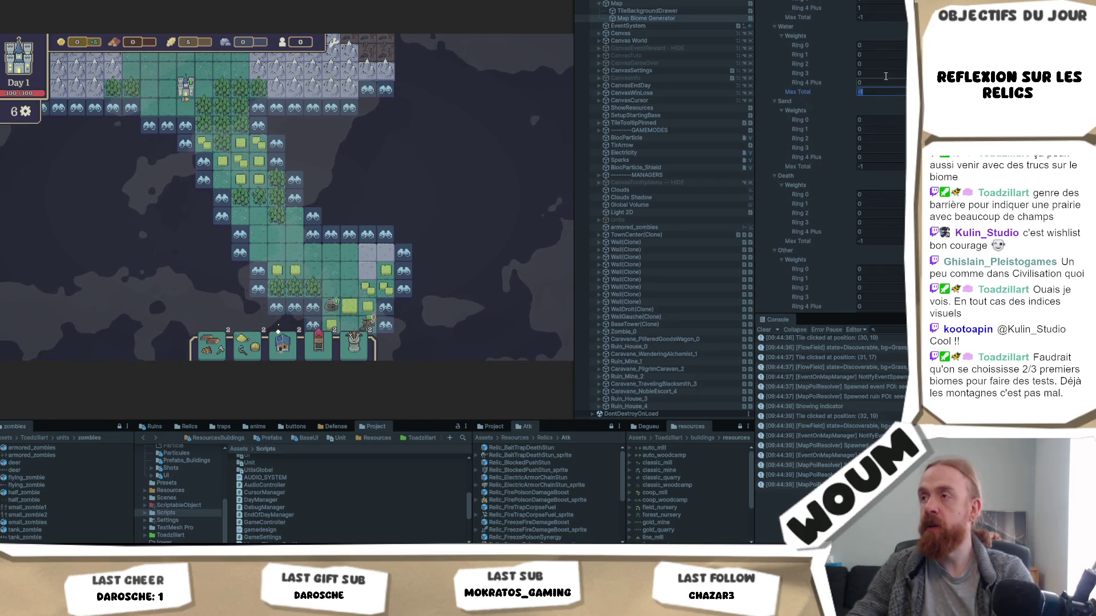
left_click(871, 46)
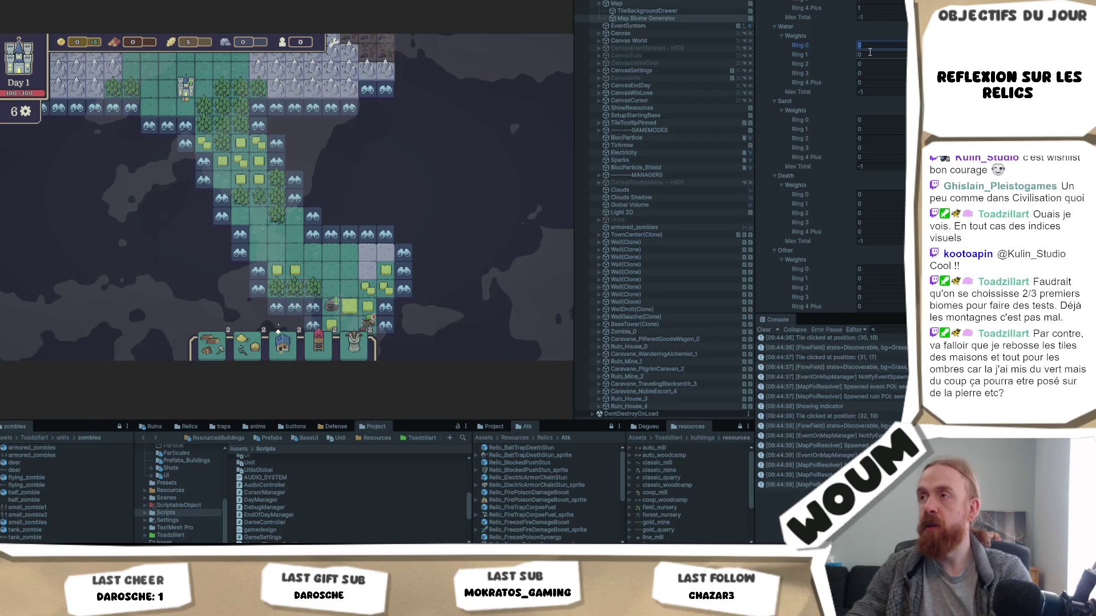
left_click(870, 55)
type("1")
left_click(871, 64)
type("1")
left_click(872, 74)
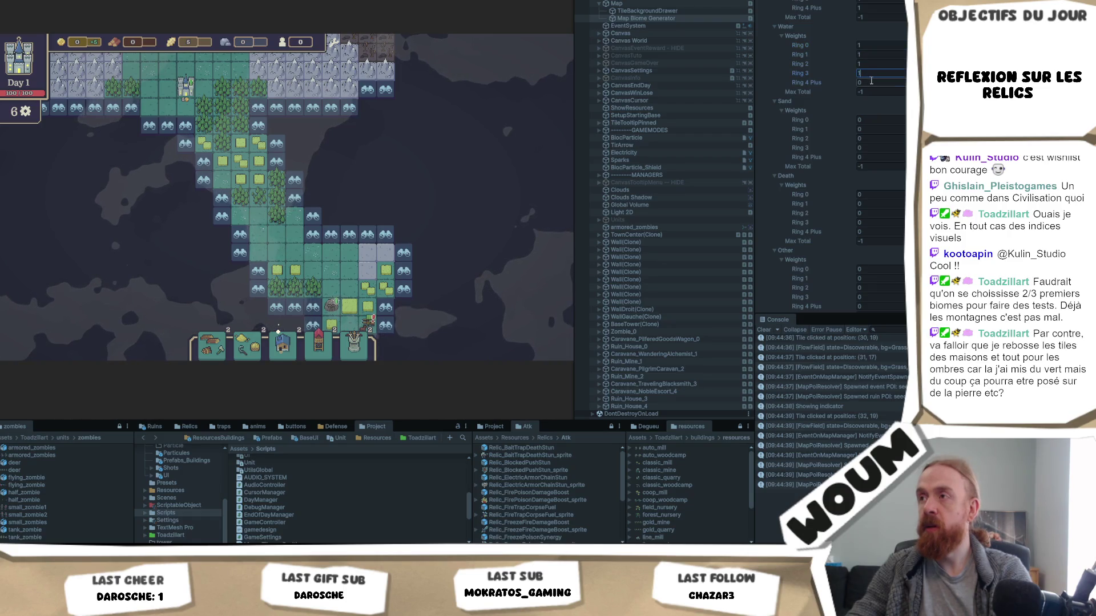
left_click(871, 81)
type("1")
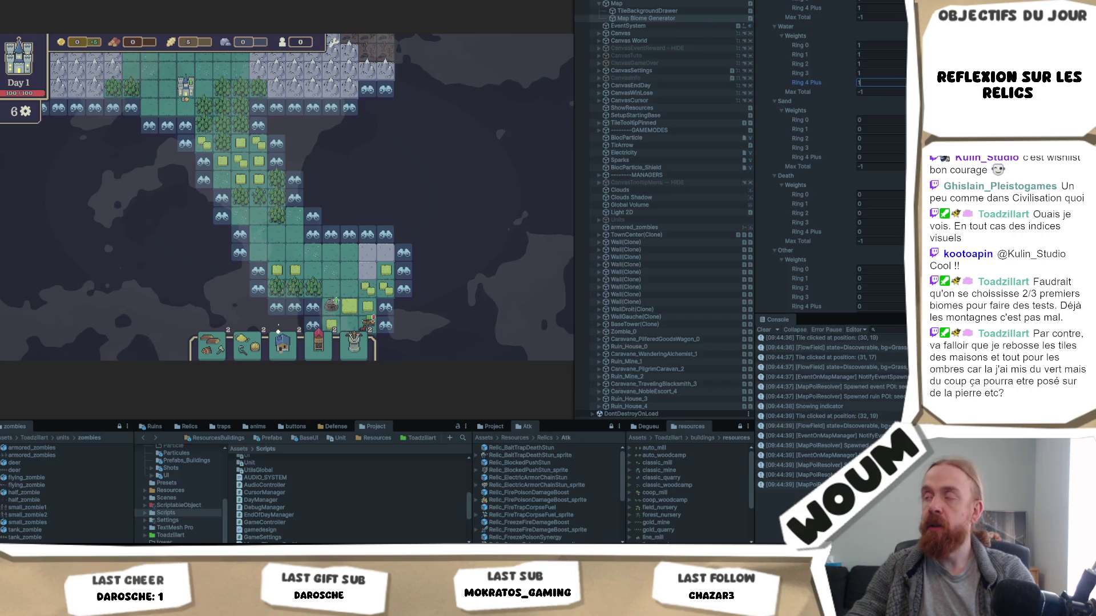
Regenerate the biome map from the Map Biome Generator's context menu.
scroll(831, 159, "up", 10)
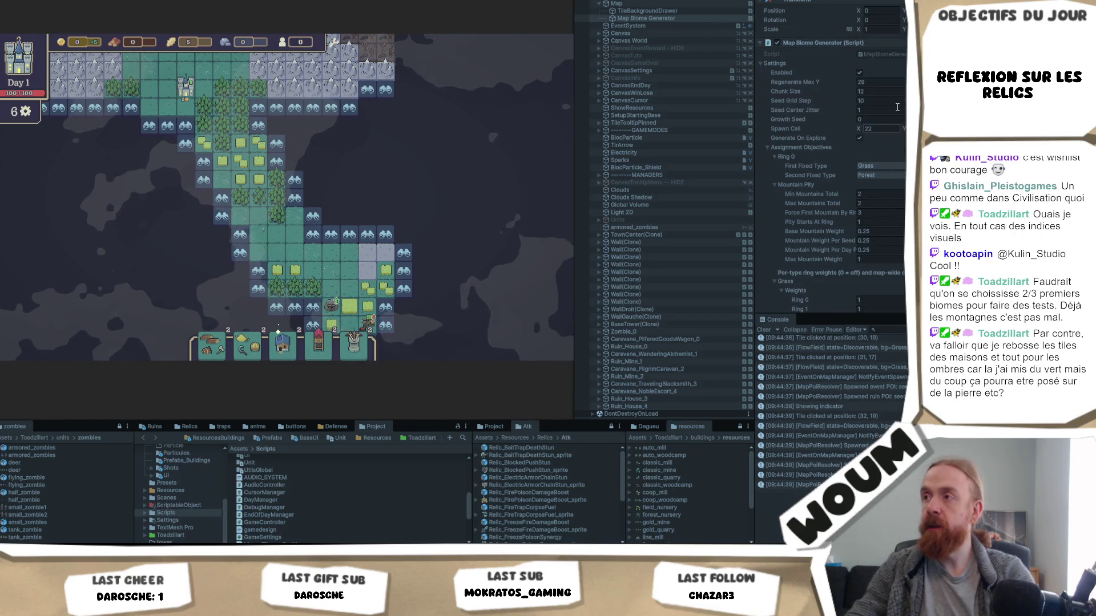
right_click(854, 46)
left_click(904, 169)
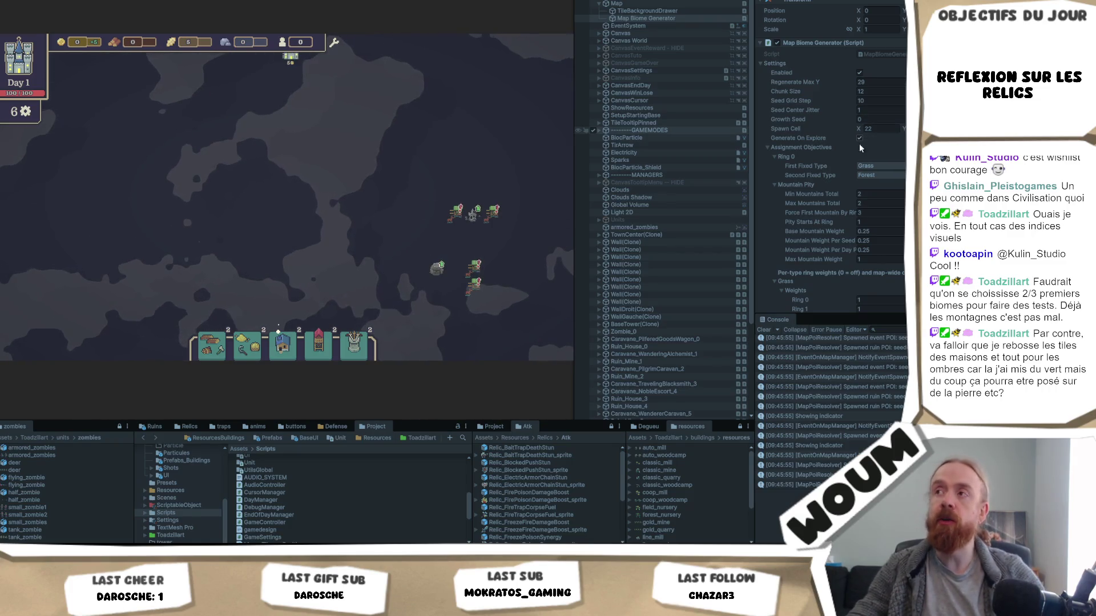
Restart Play mode with the new weights and place the Town Center on the teal tile.
scroll(888, 135, "down", 2)
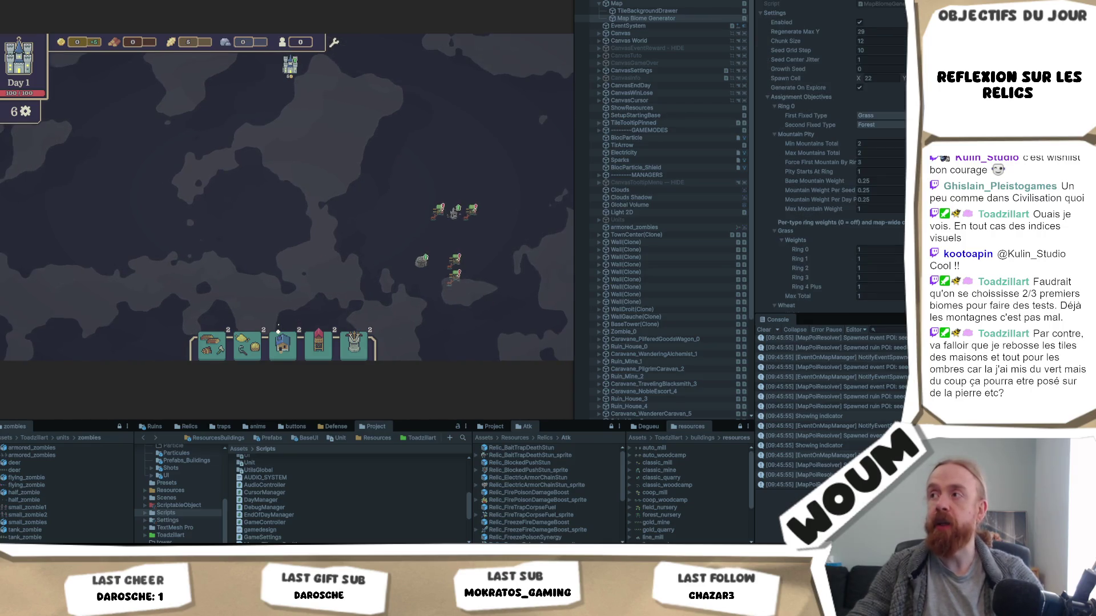
scroll(888, 134, "down", 10)
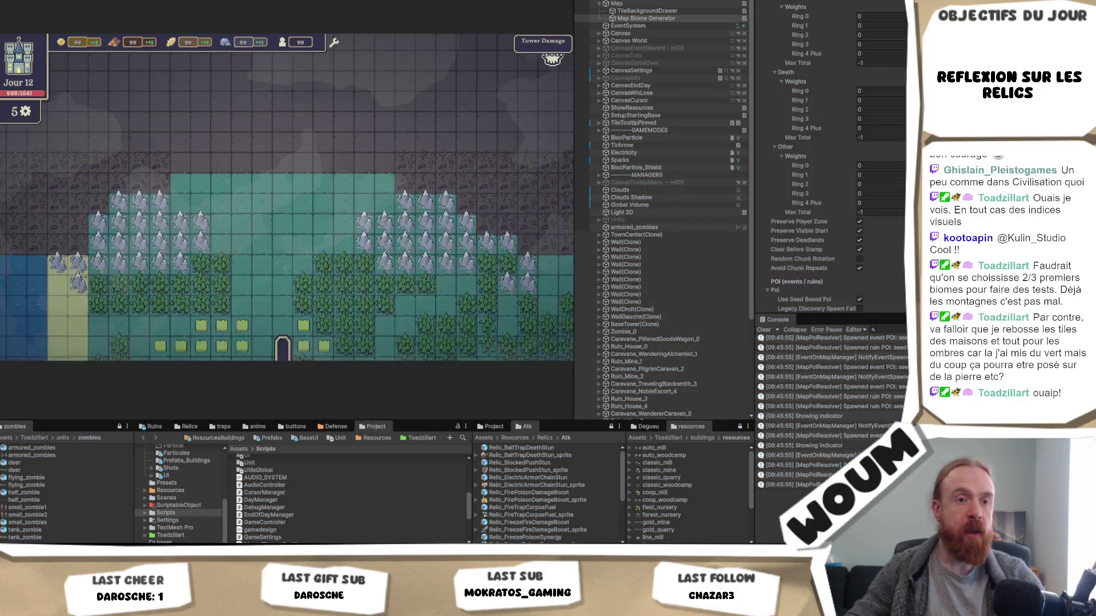
key("ctrl+p")
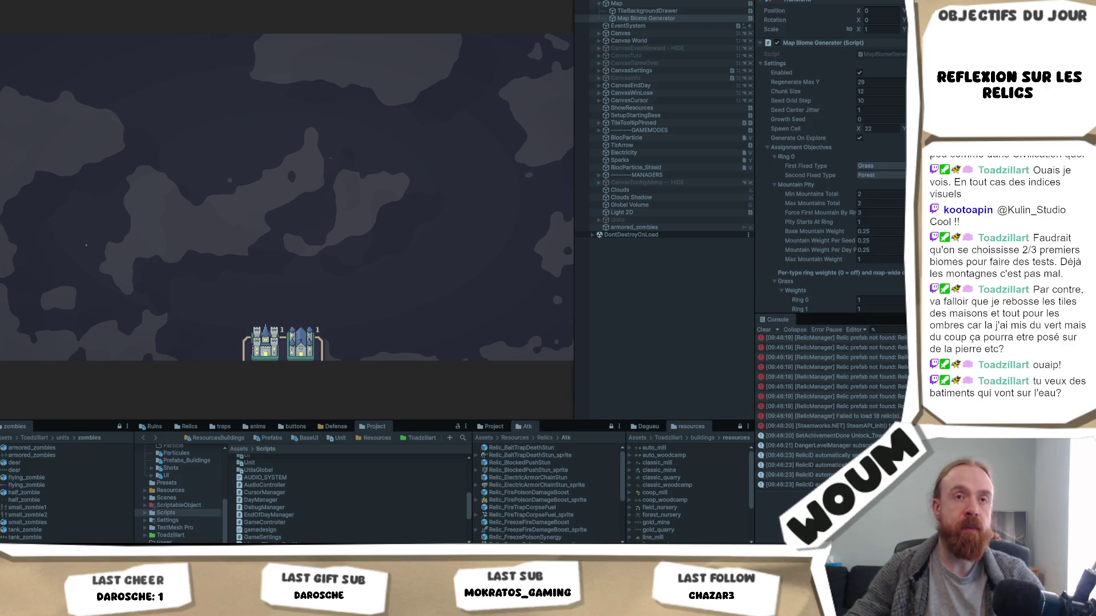
left_click(434, 337)
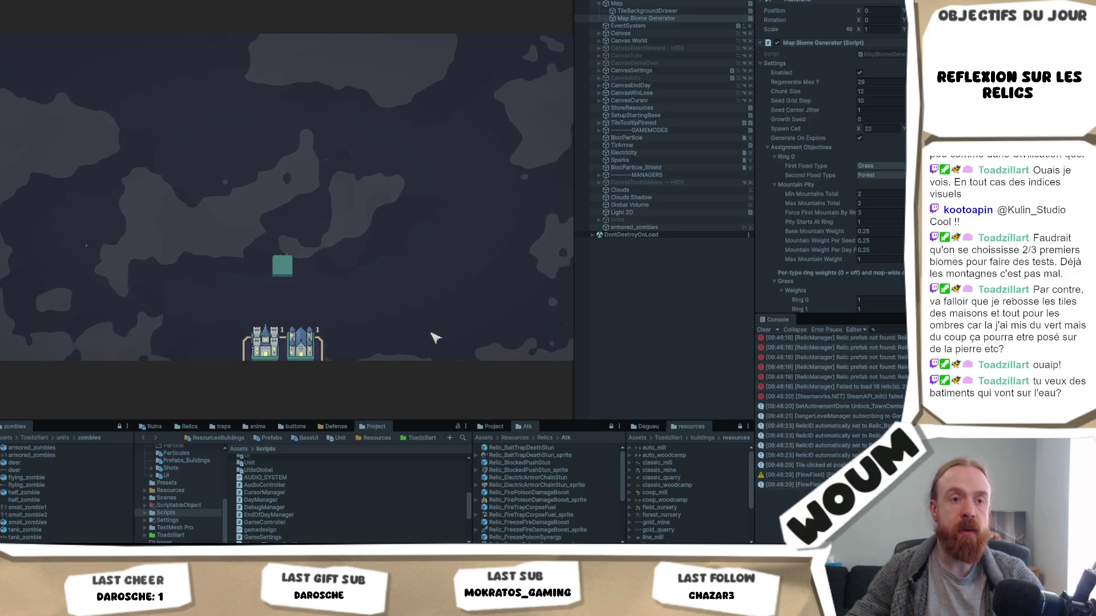
left_click(265, 344)
left_click(282, 264)
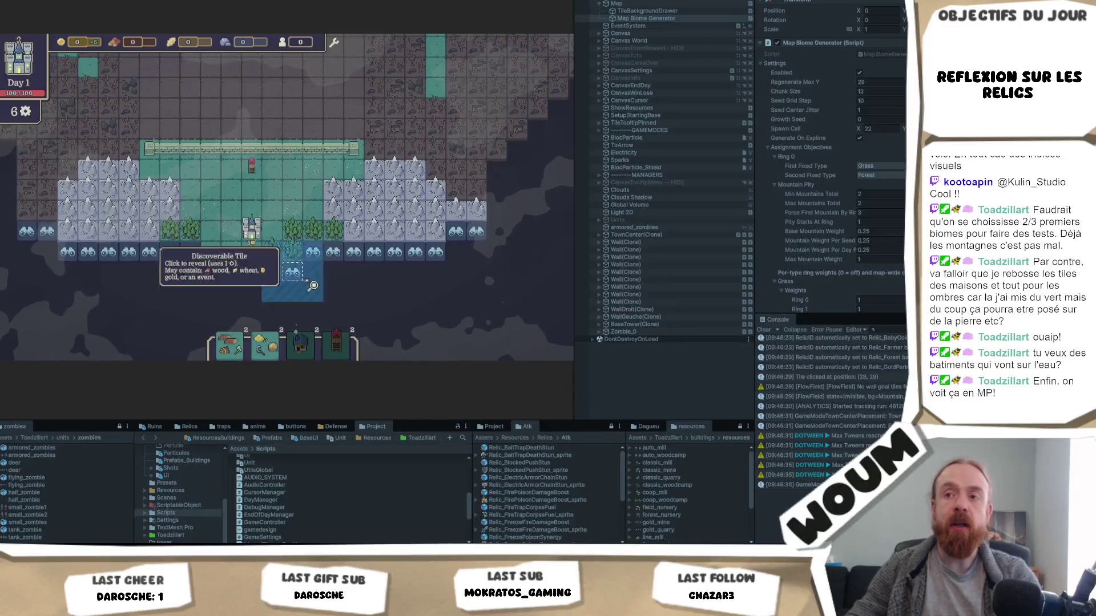
Reveal tiles around the base, uncovering water, forest and wheat, until Day 1 actions run out.
left_click(285, 276)
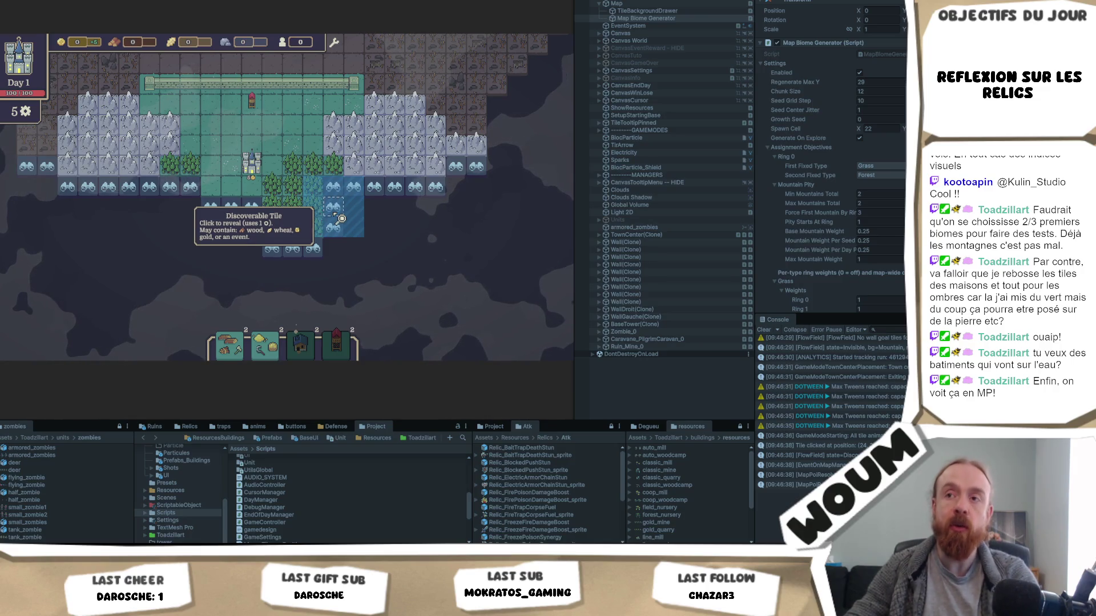
left_click(340, 219)
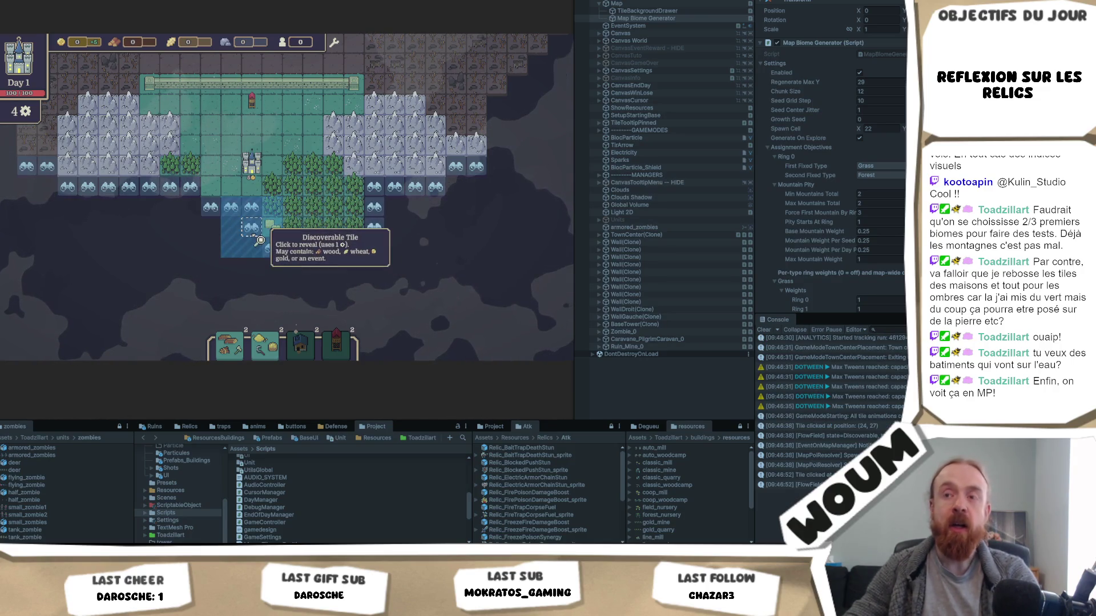
left_click_drag(261, 235, 262, 210)
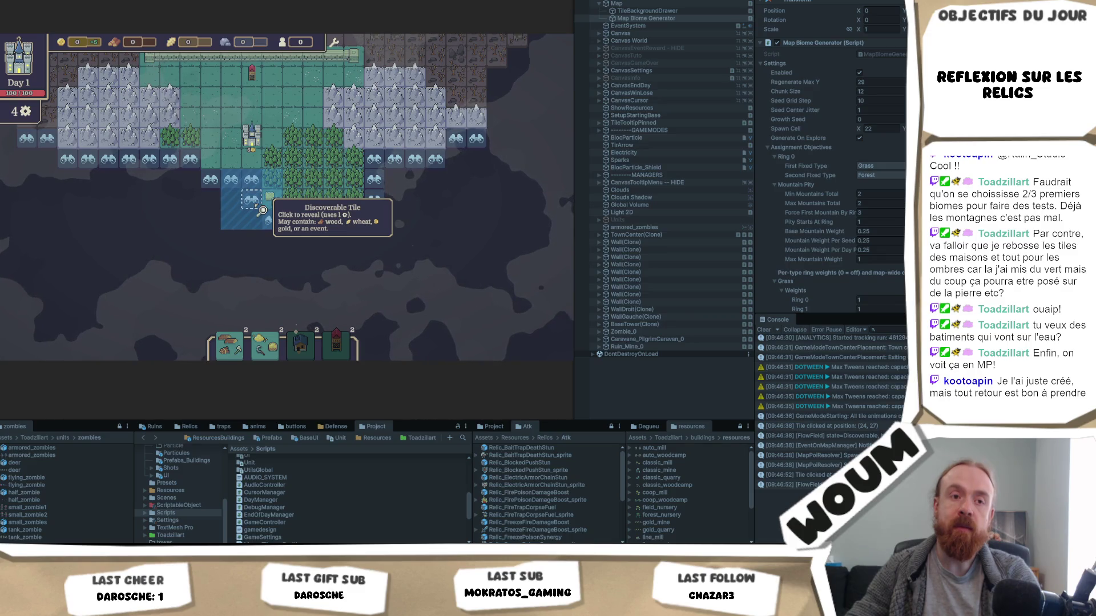
left_click(261, 209)
left_click(295, 227)
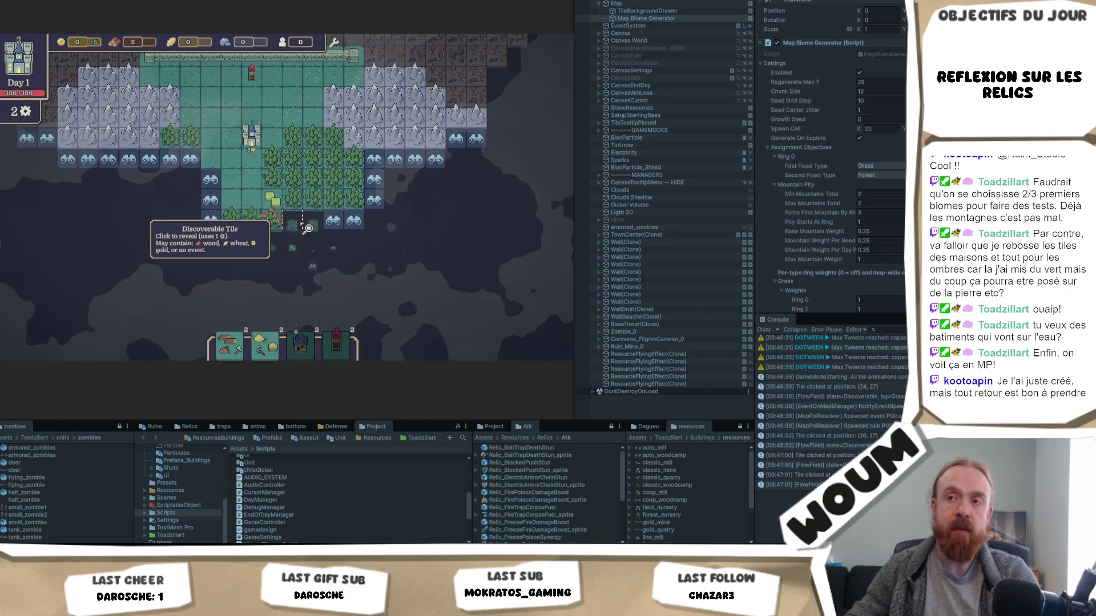
left_click(354, 240)
scroll(411, 231, "down", 1)
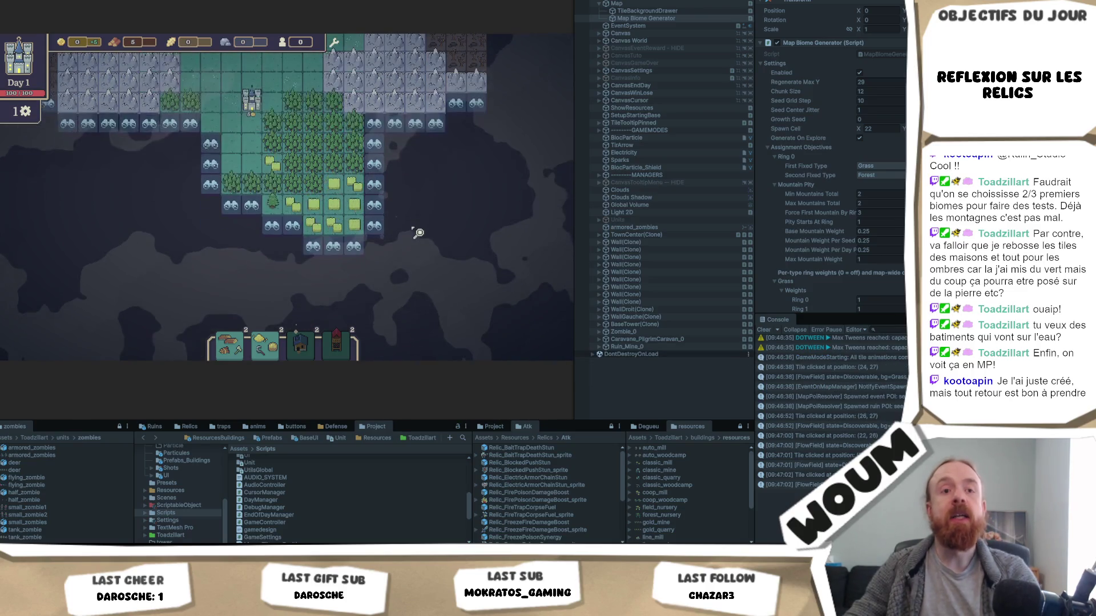
left_click(391, 152)
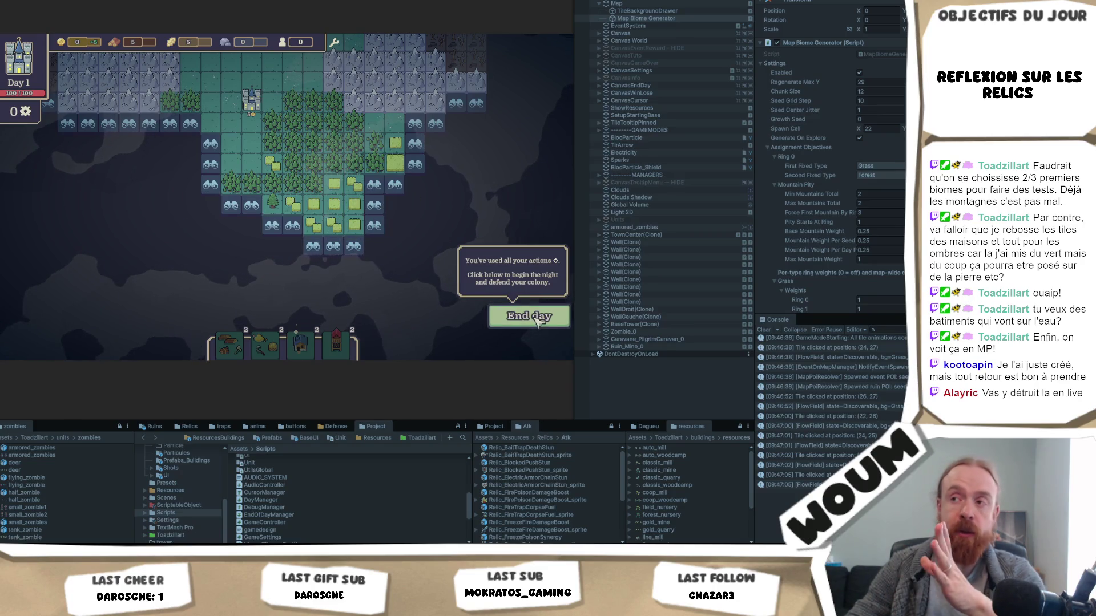
scroll(359, 250, "up", 3)
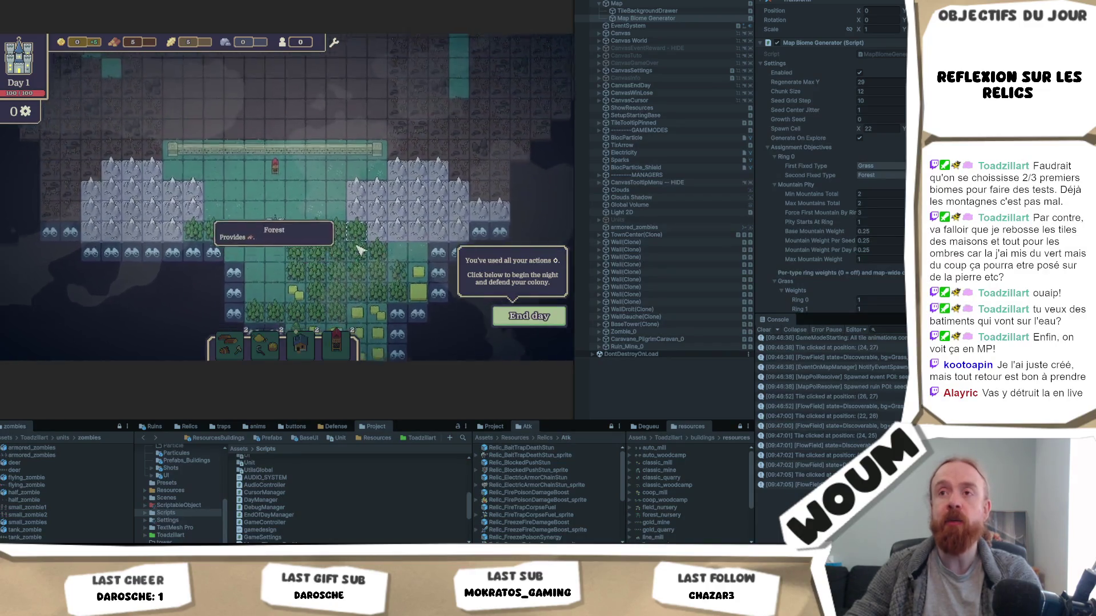
scroll(360, 249, "up", 2)
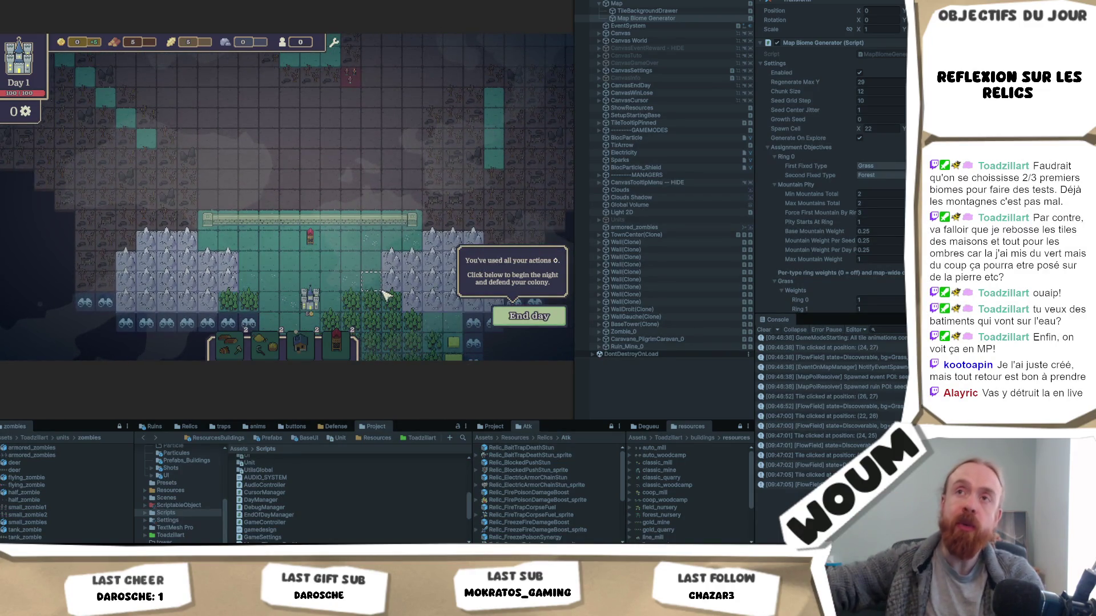
scroll(384, 294, "down", 5)
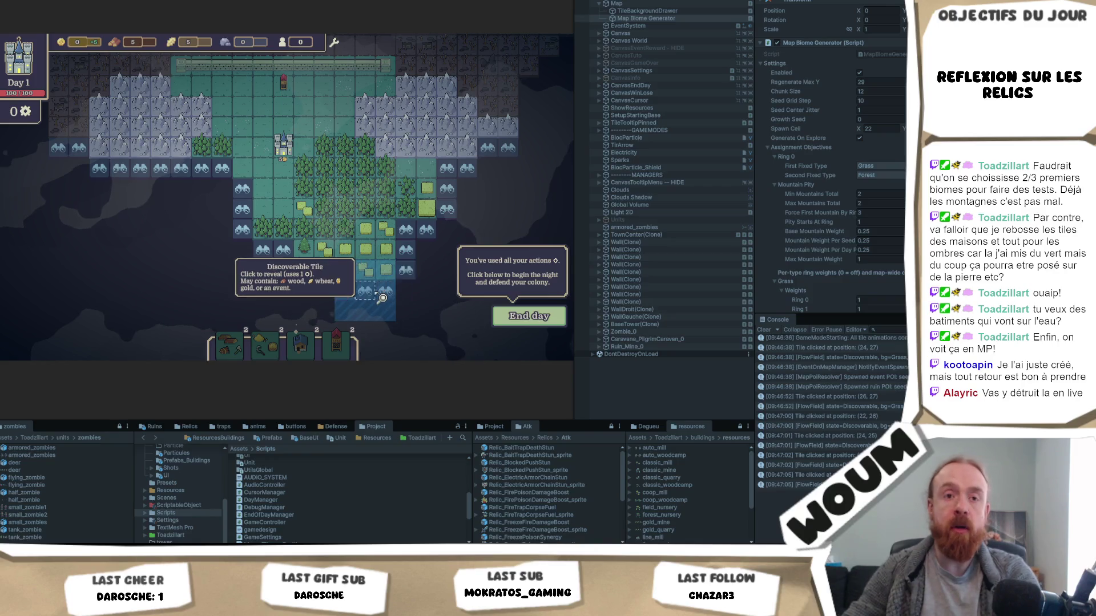
End day 1, claim the Timber Camp card, then reveal a tile beside the water on day 2.
left_click(515, 323)
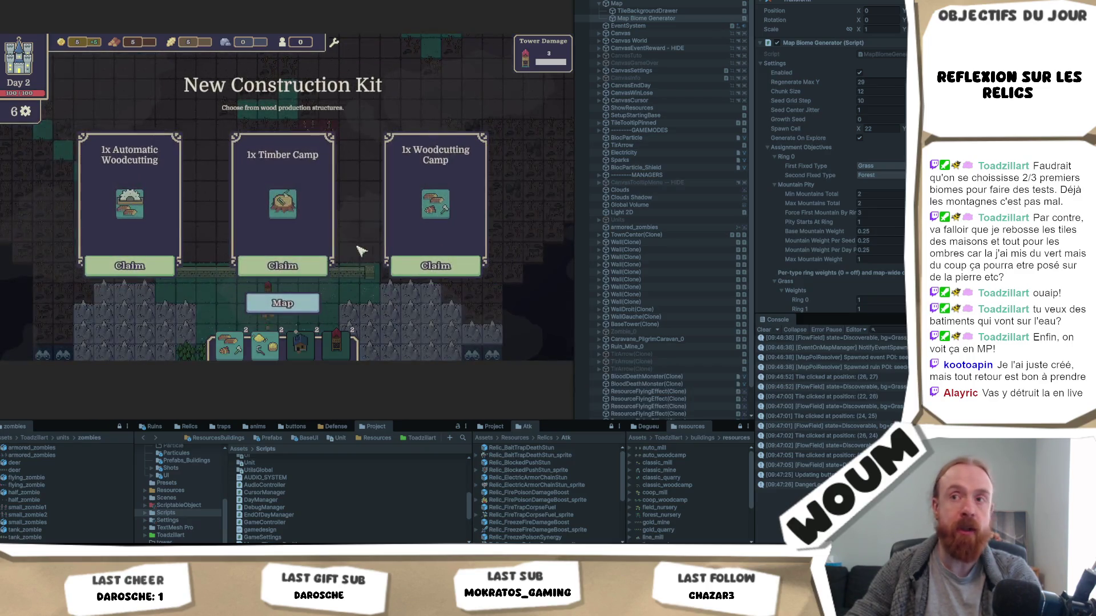
left_click(283, 266)
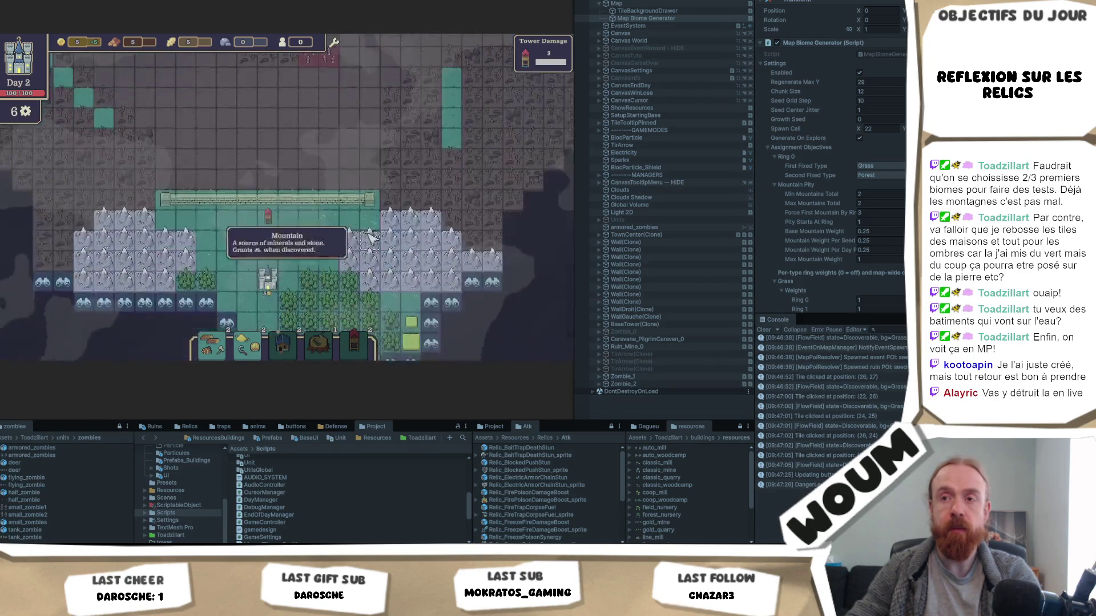
key("s")
key("s")
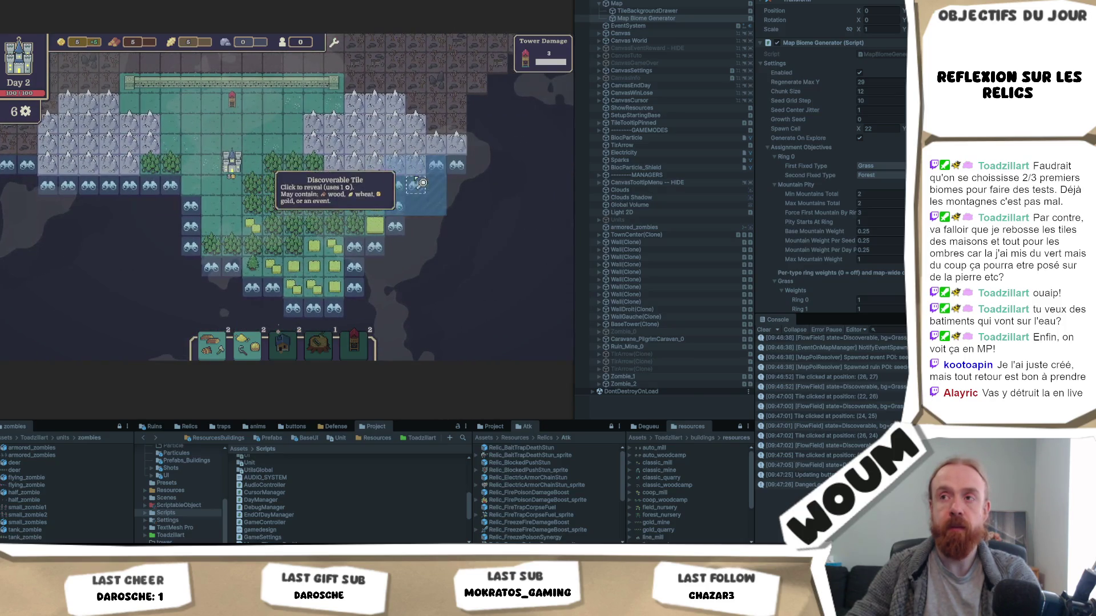
left_click(420, 183)
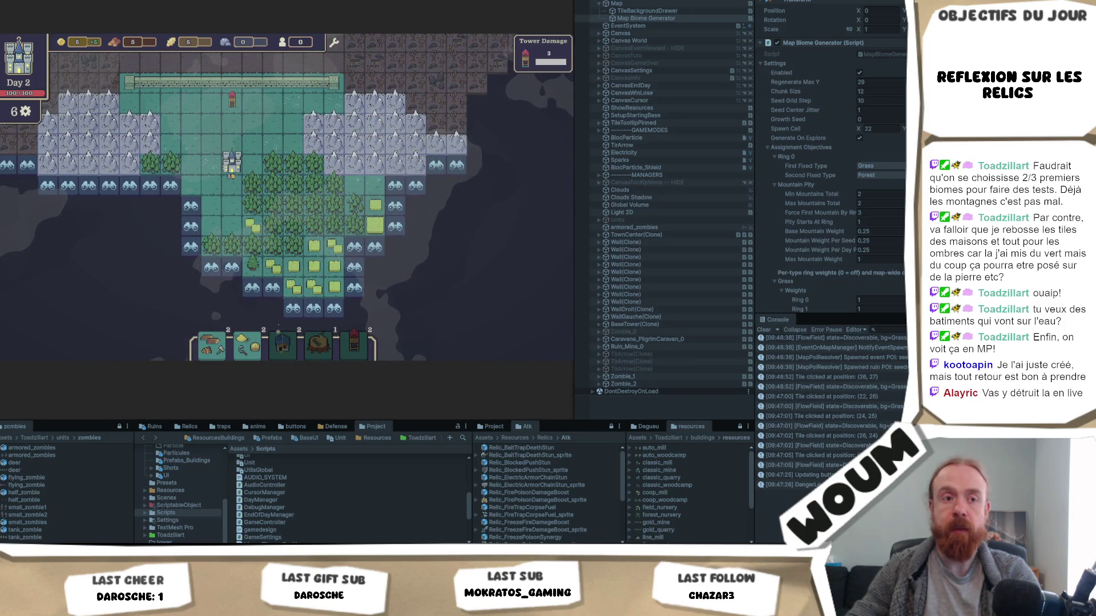
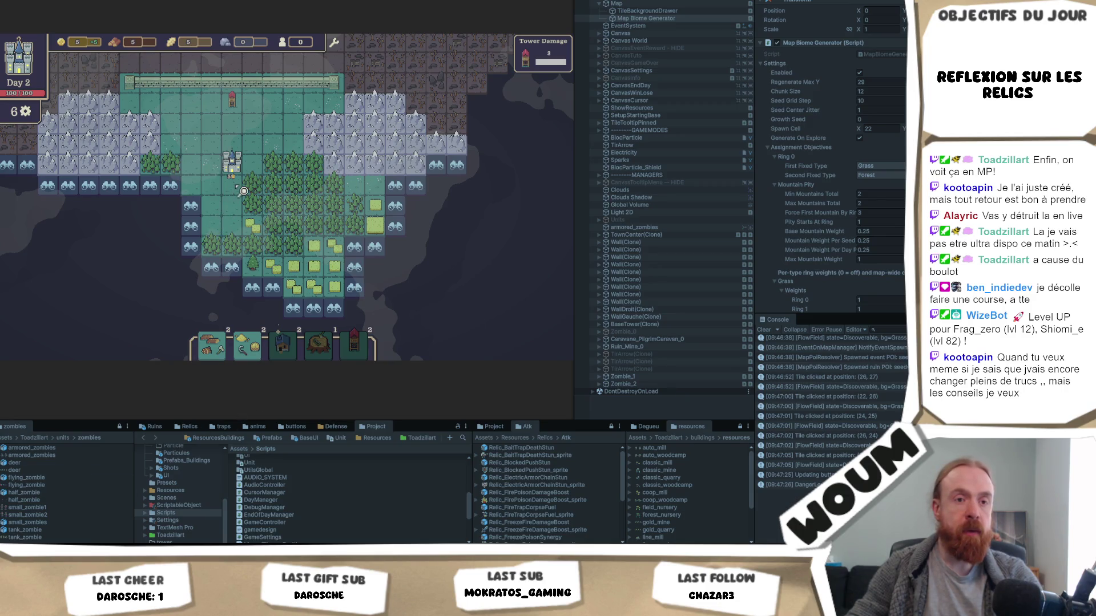
Reveal a discoverable tile, uncovering its neighbouring tiles, then pan the map around it.
key("d")
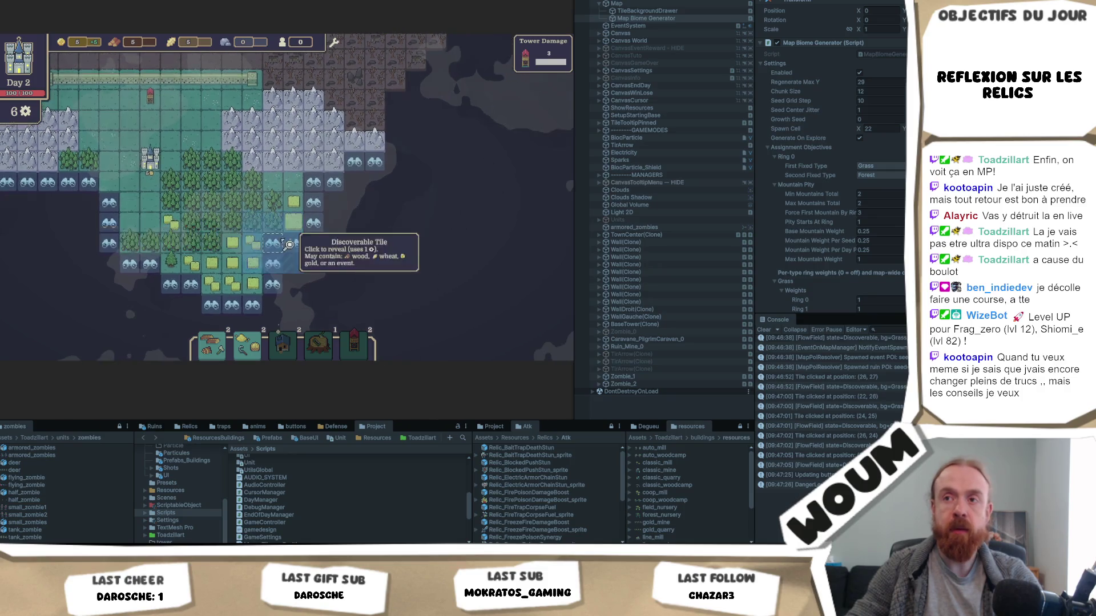
left_click(286, 268)
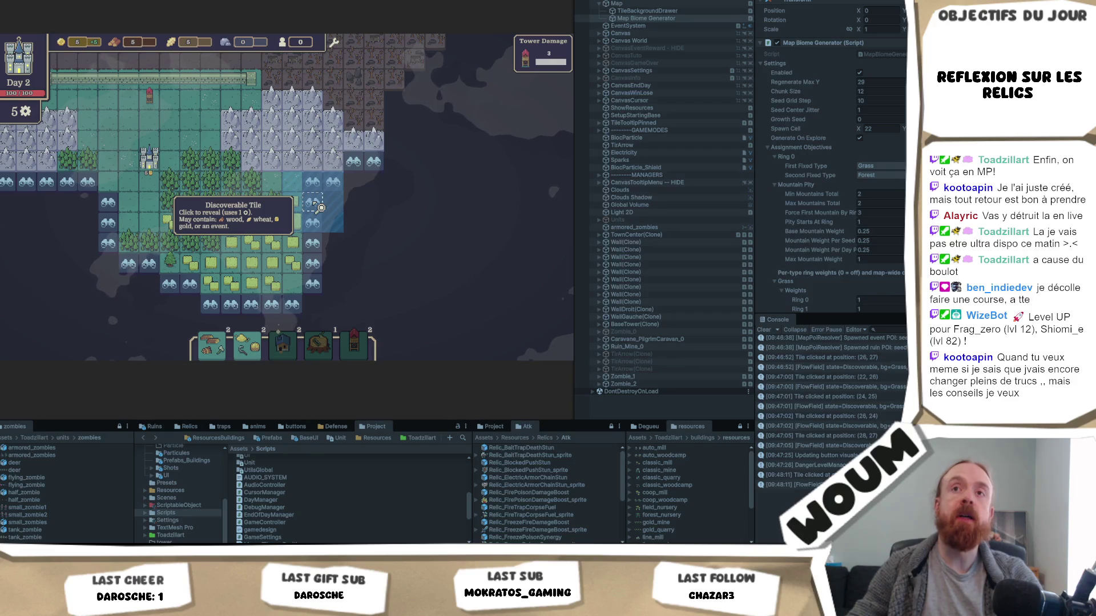
key("a")
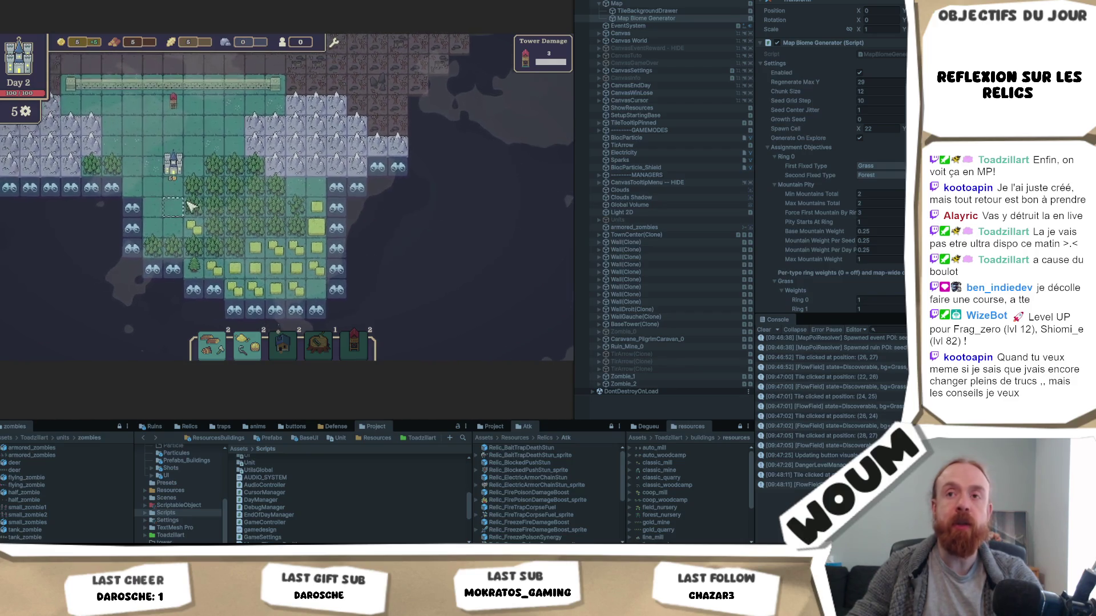
key("a")
key("w")
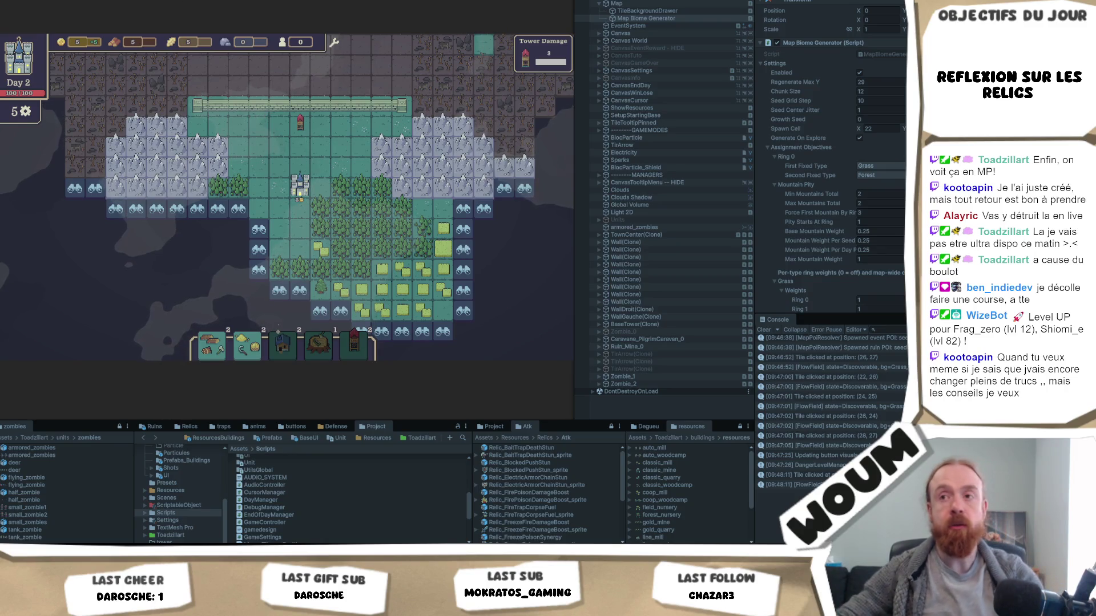
Zoom in on the revealed area of the map, then switch over to Miro.
mouse_move(444, 269)
scroll(444, 268, "up", 2)
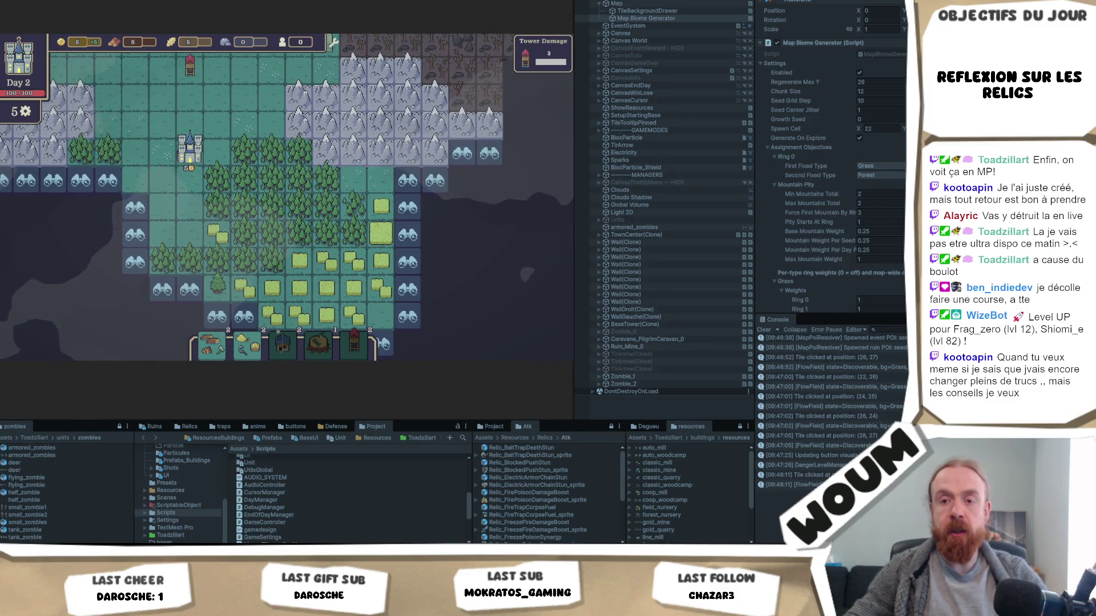
key("alt+Tab")
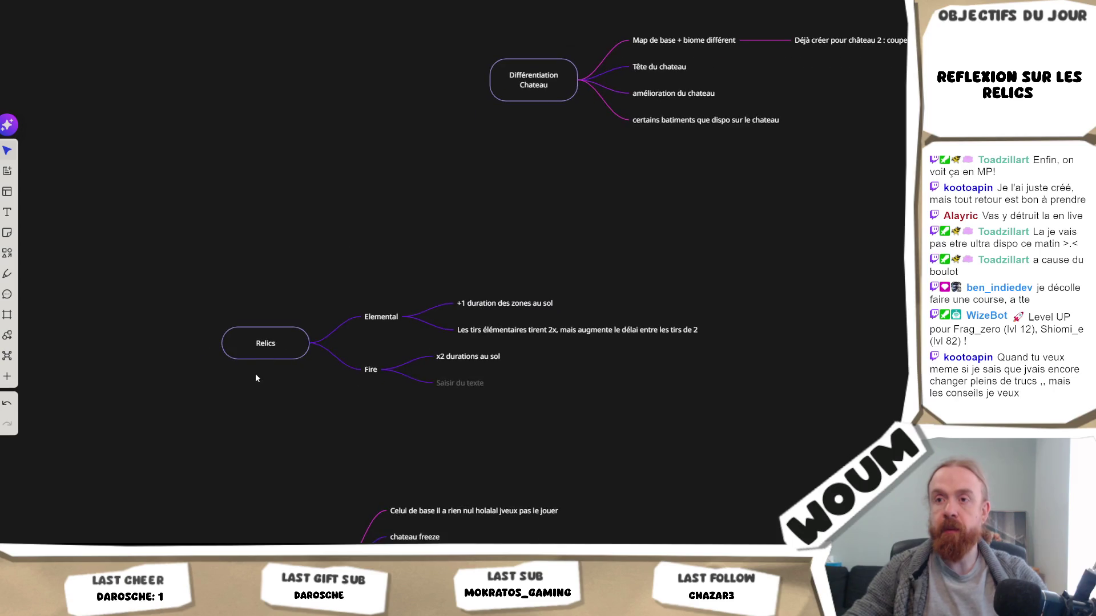
Duplicate the Relics mind map and move the copy to the right.
left_click(268, 348)
key("ctrl+c")
key("ctrl+v")
scroll(621, 434, "right", 5)
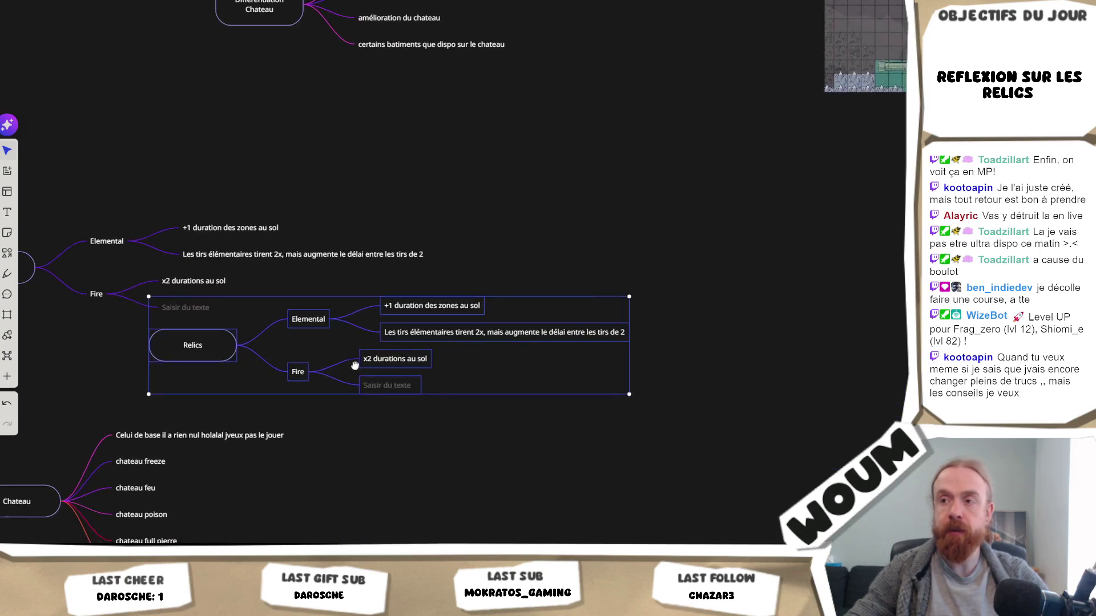
left_click_drag(176, 355, 577, 323)
scroll(461, 416, "right", 5)
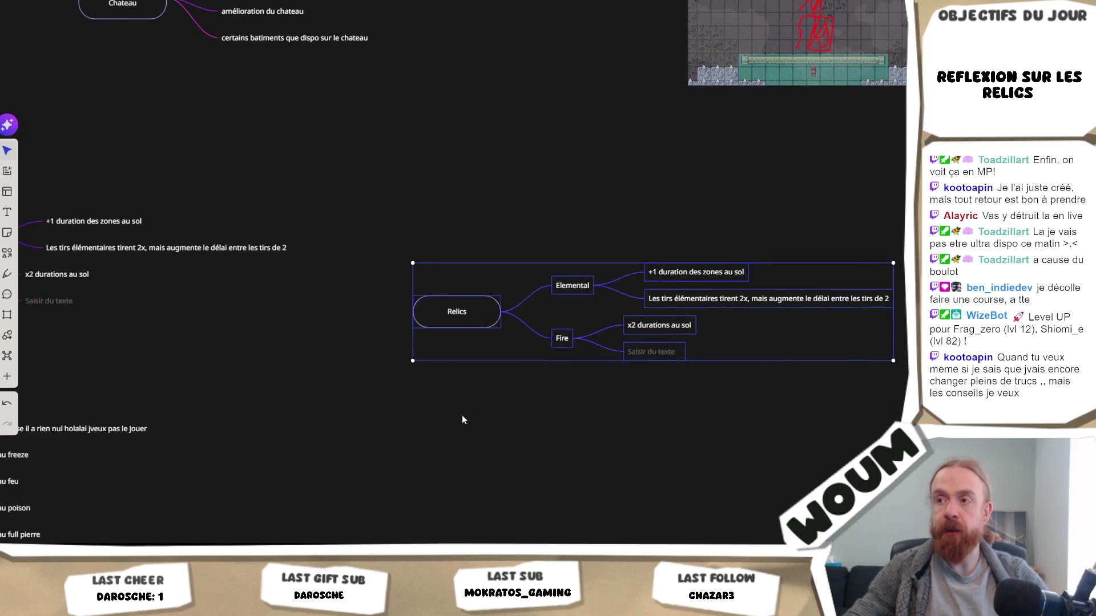
Rename the copy's central Relics node to Biome and select its Elemental branch node.
double_click(457, 312)
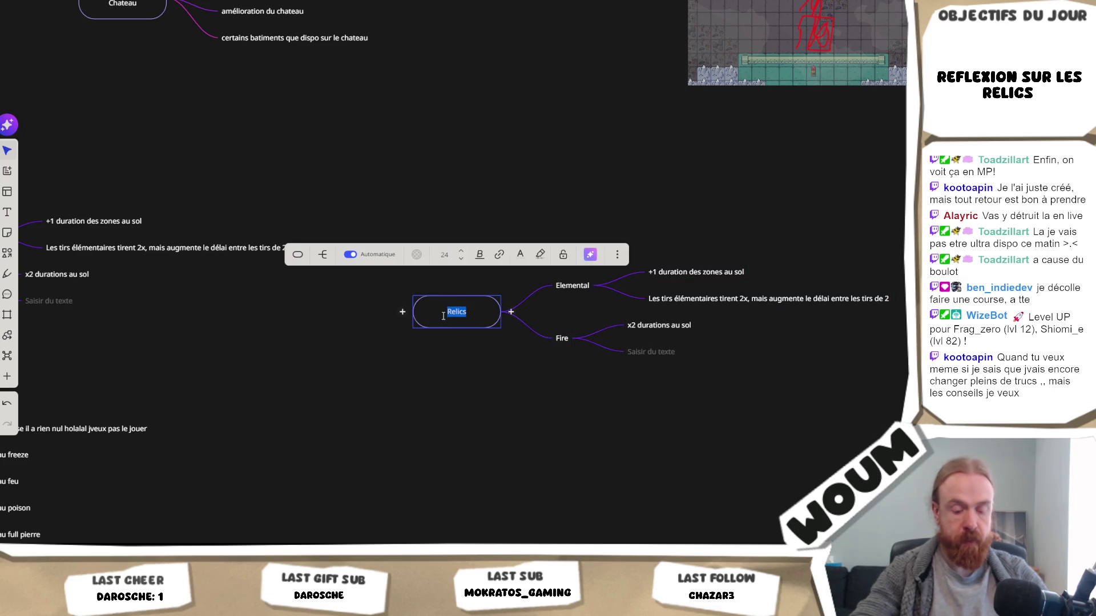
type("Biome")
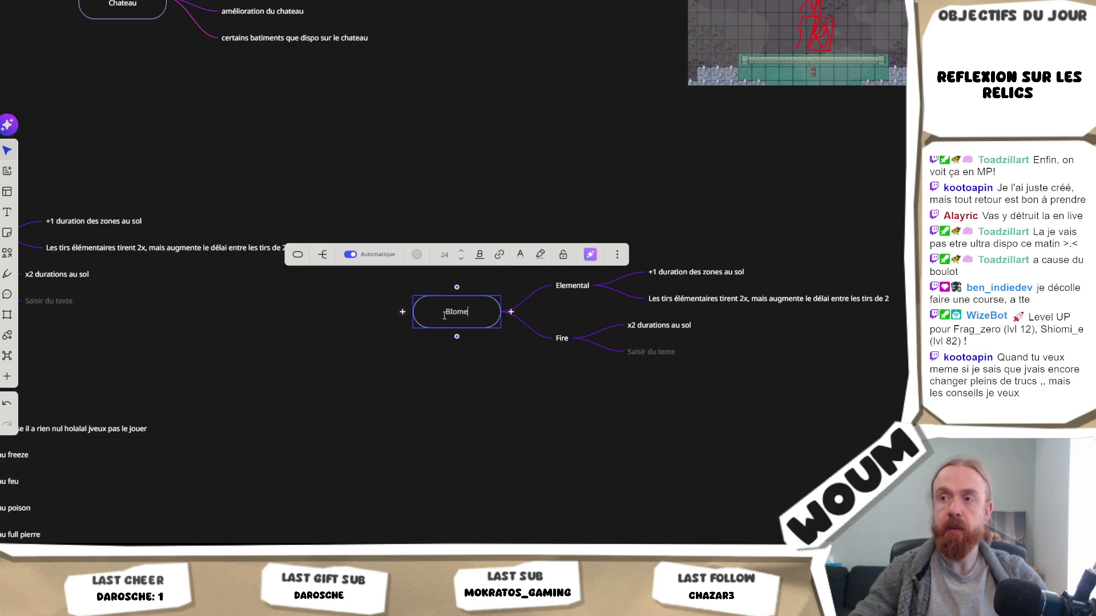
key("BackSpace")
key("BackSpace")
key("BackSpace")
type("iome")
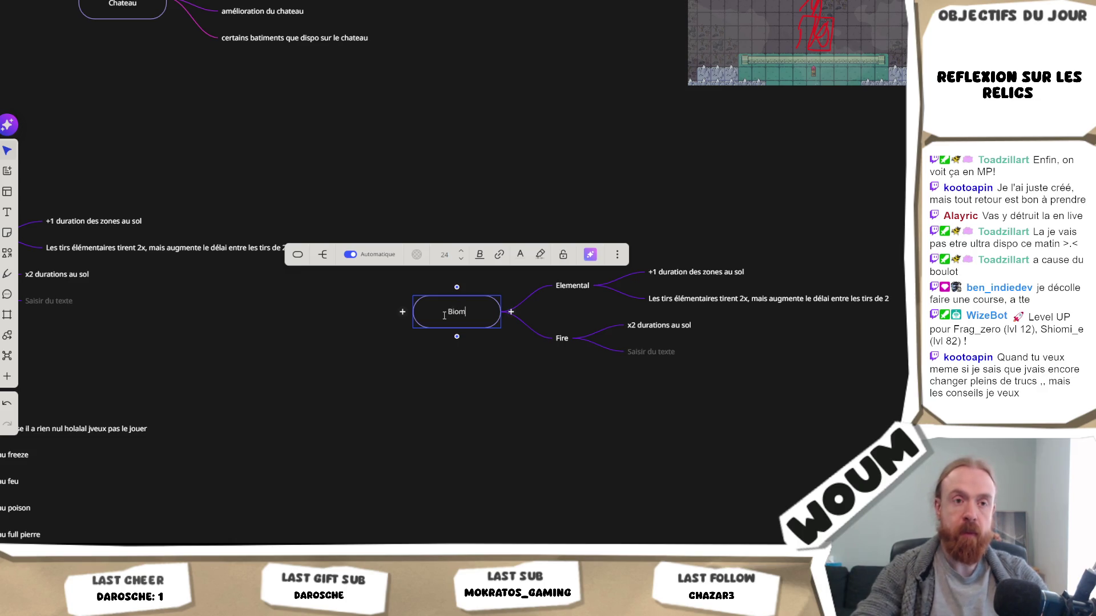
left_click_drag(530, 377, 264, 404)
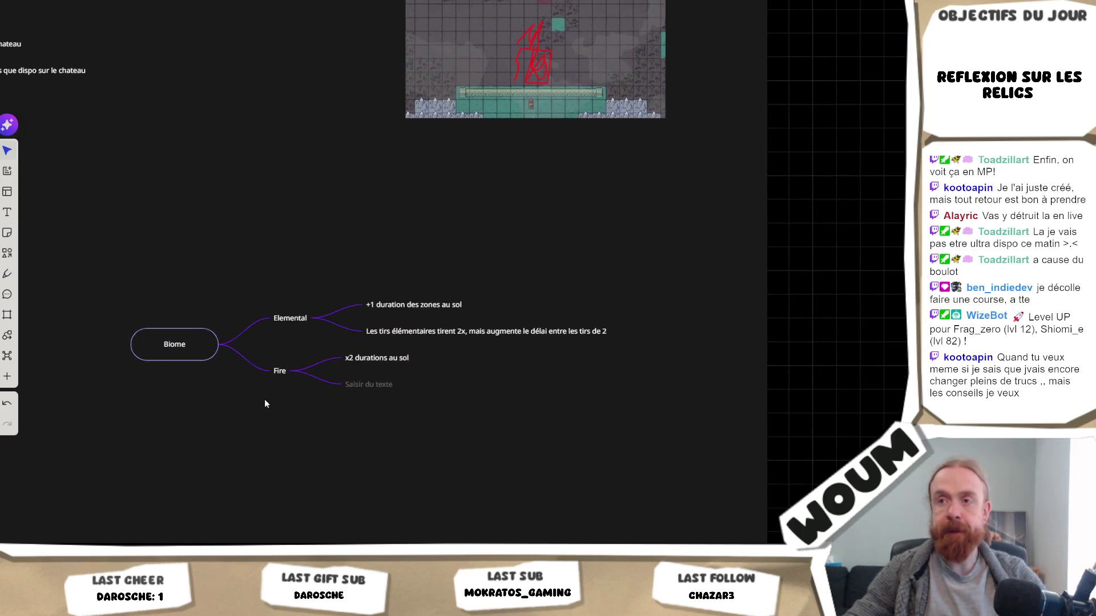
left_click(291, 317)
left_click(294, 317)
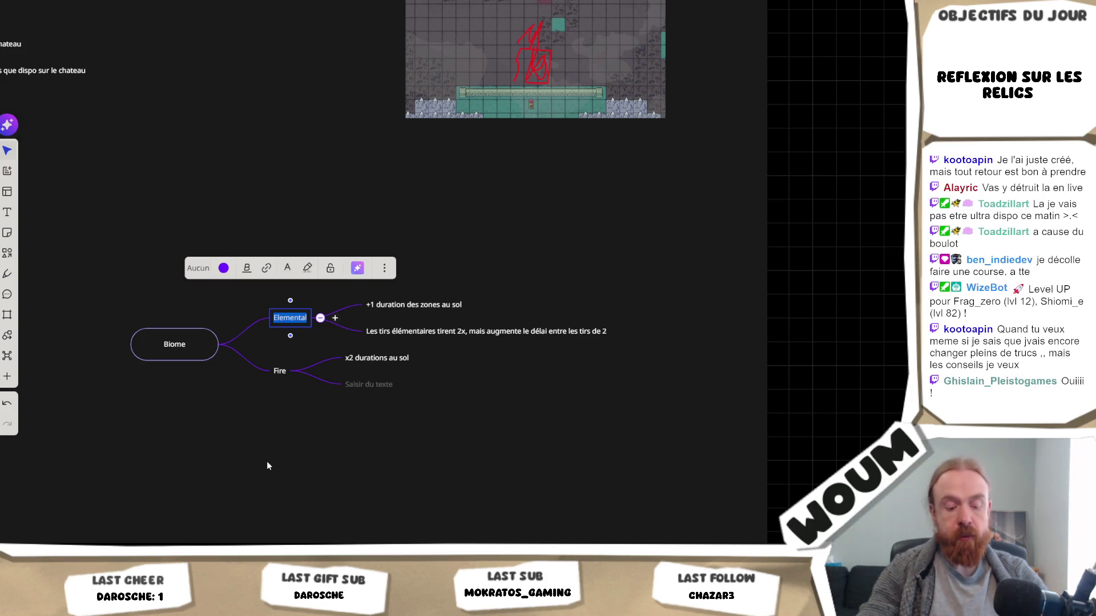
Rename Elemental to Herbe and change its first child to 'Zone avec pleins de place pour construire'.
key("BackSpace")
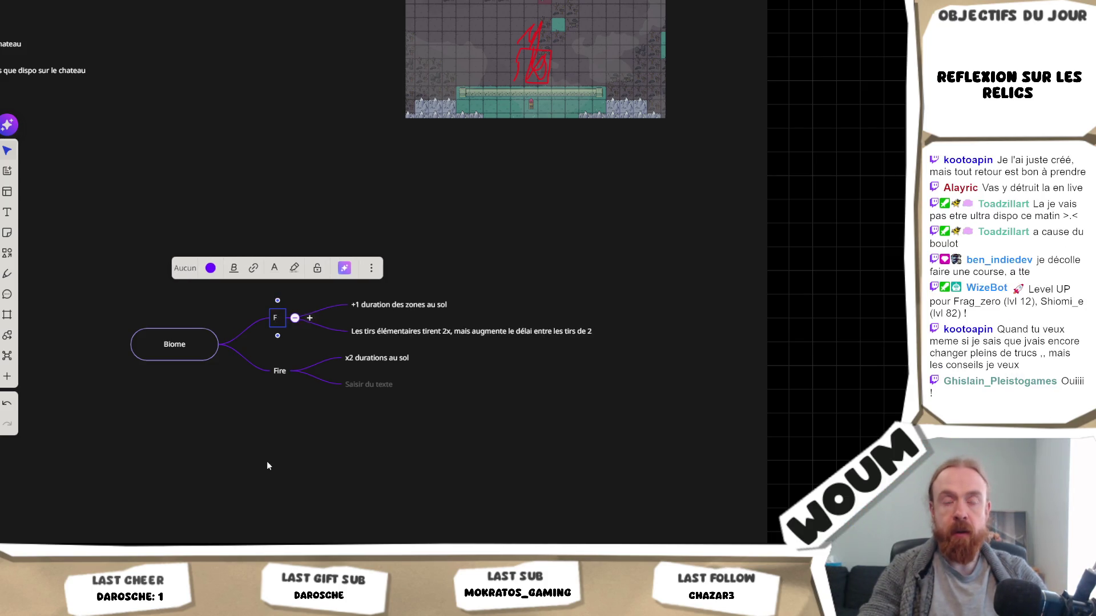
type("Herbe")
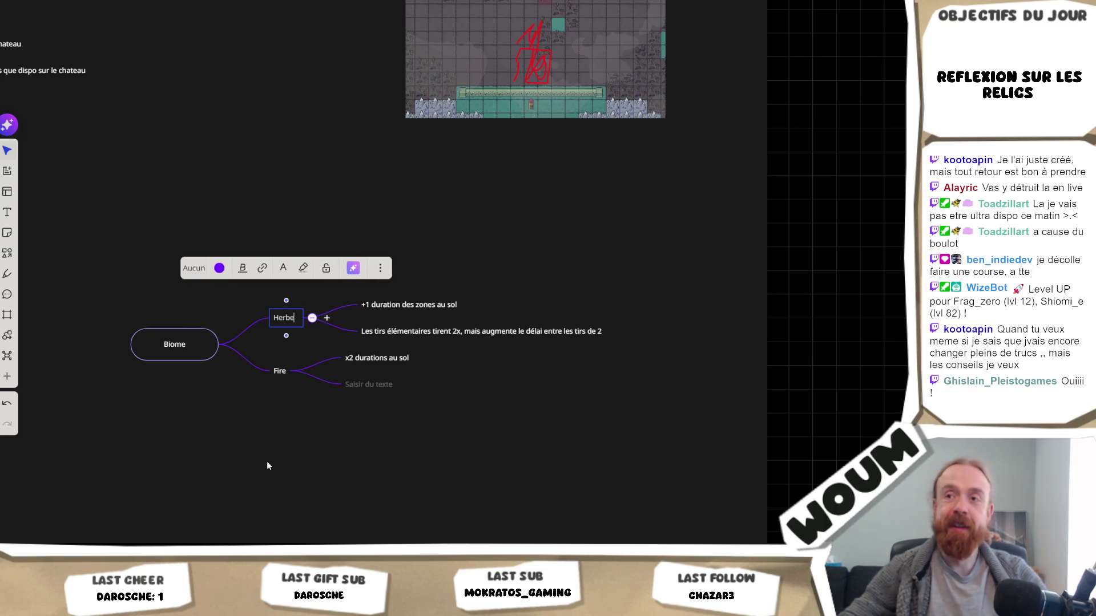
key("Escape")
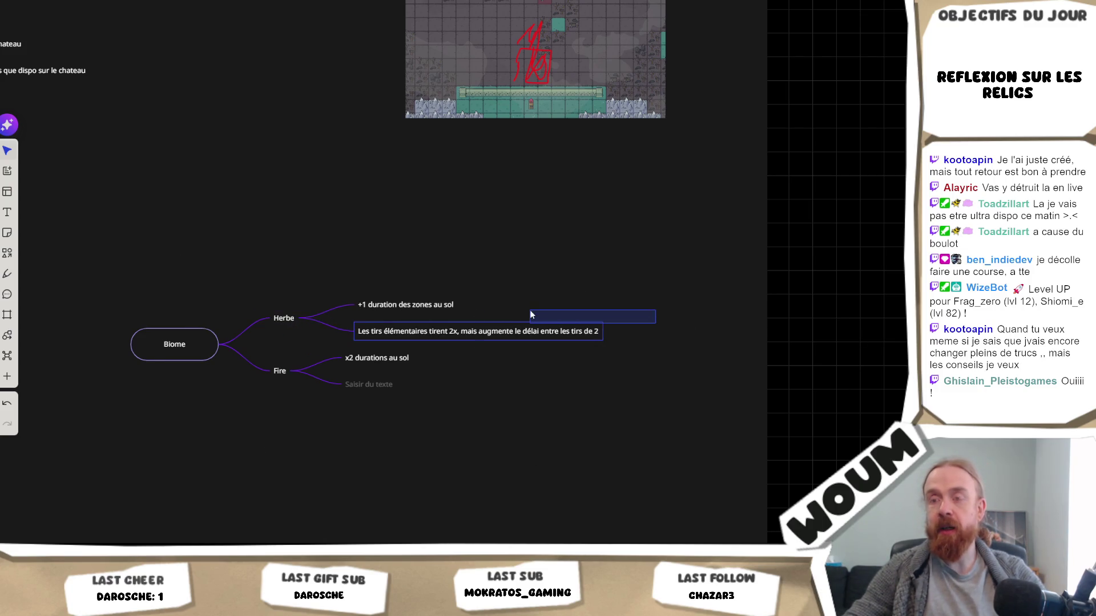
double_click(402, 308)
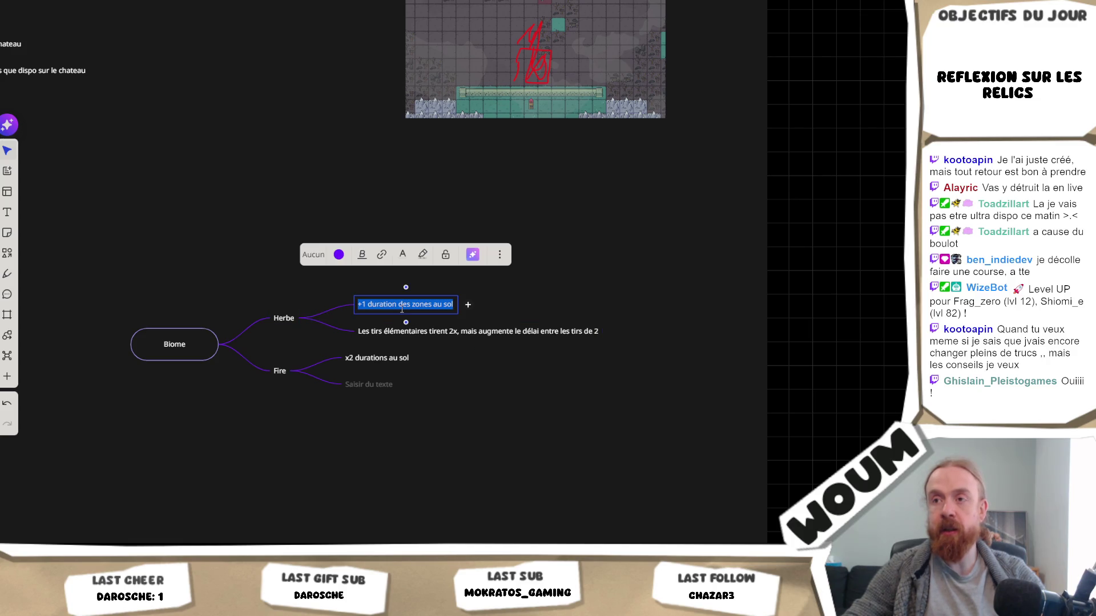
key("Escape")
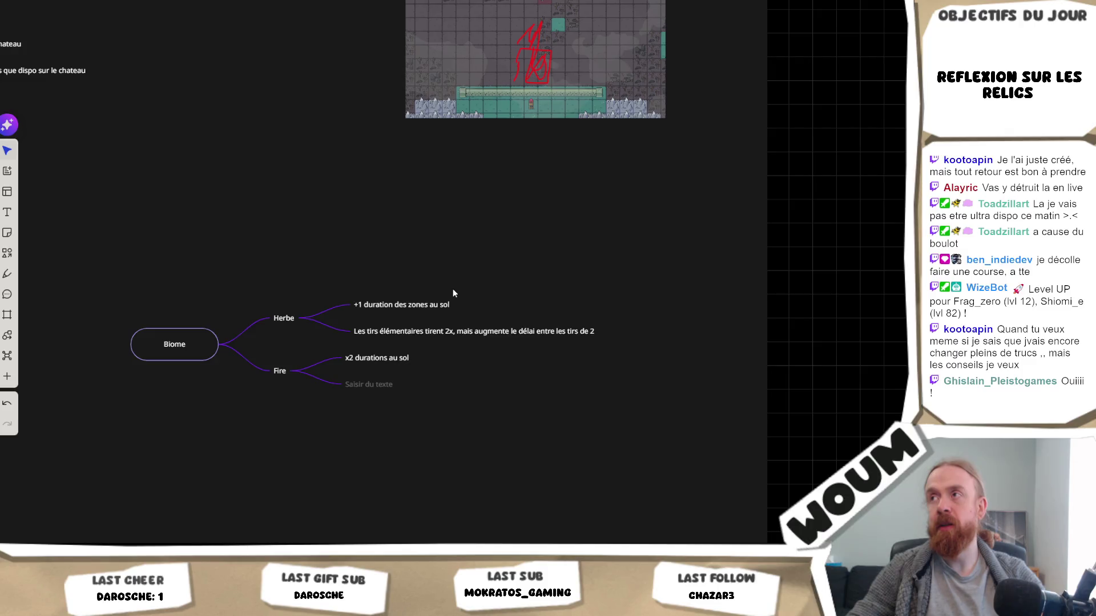
left_click(430, 303)
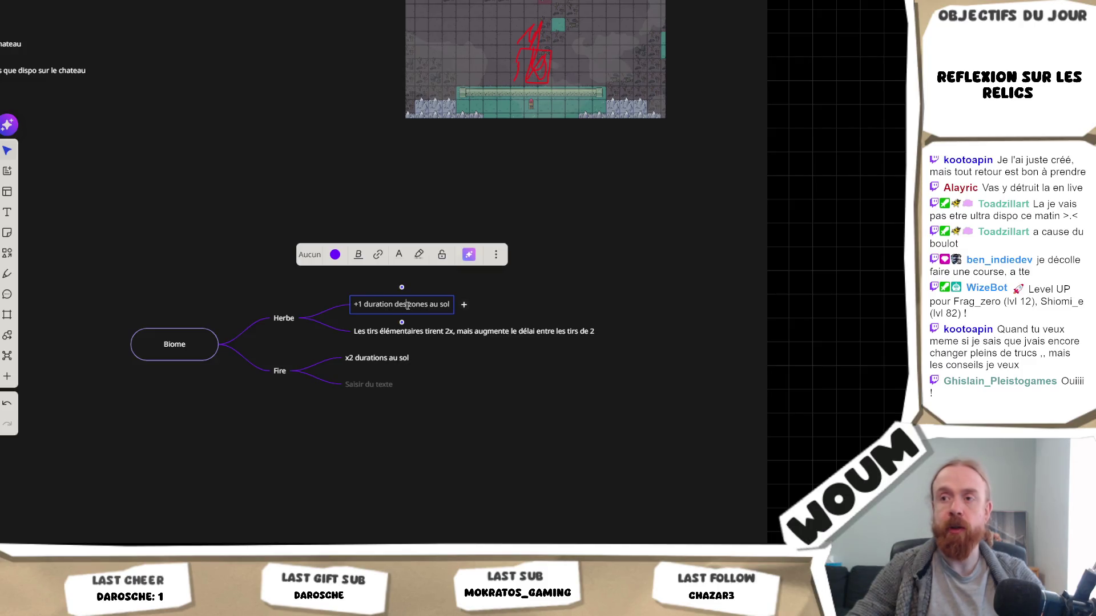
key("ctrl+a")
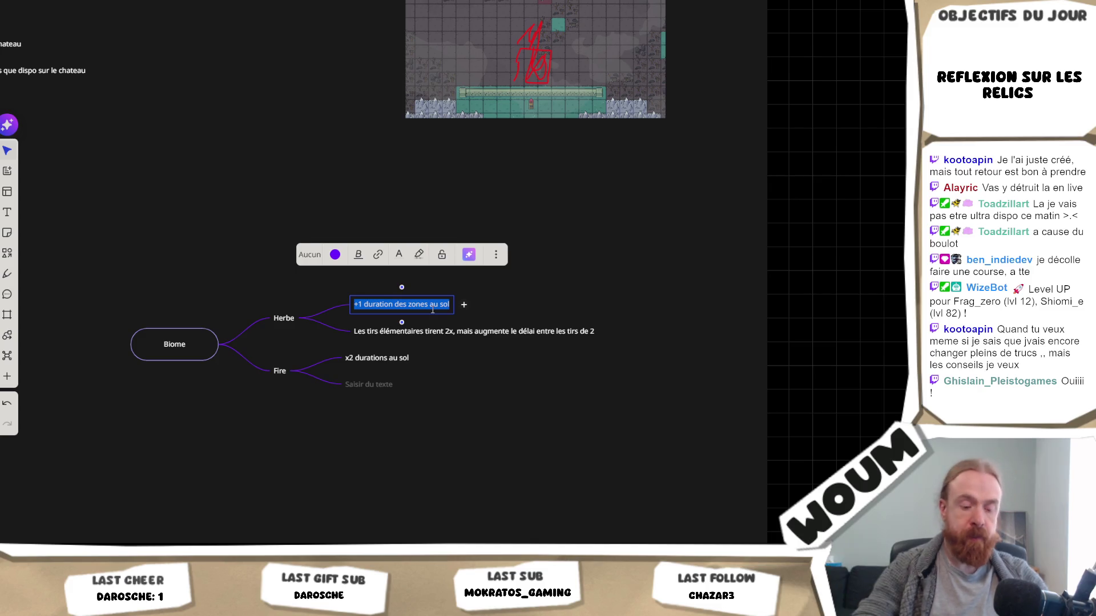
type("Zone avec ")
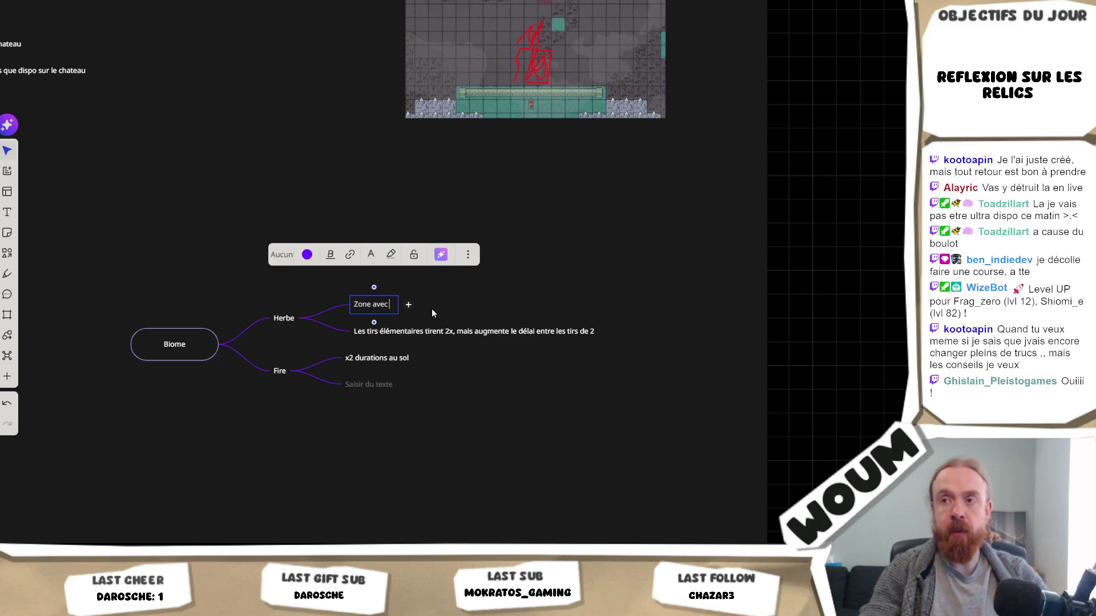
type("pleins de place p")
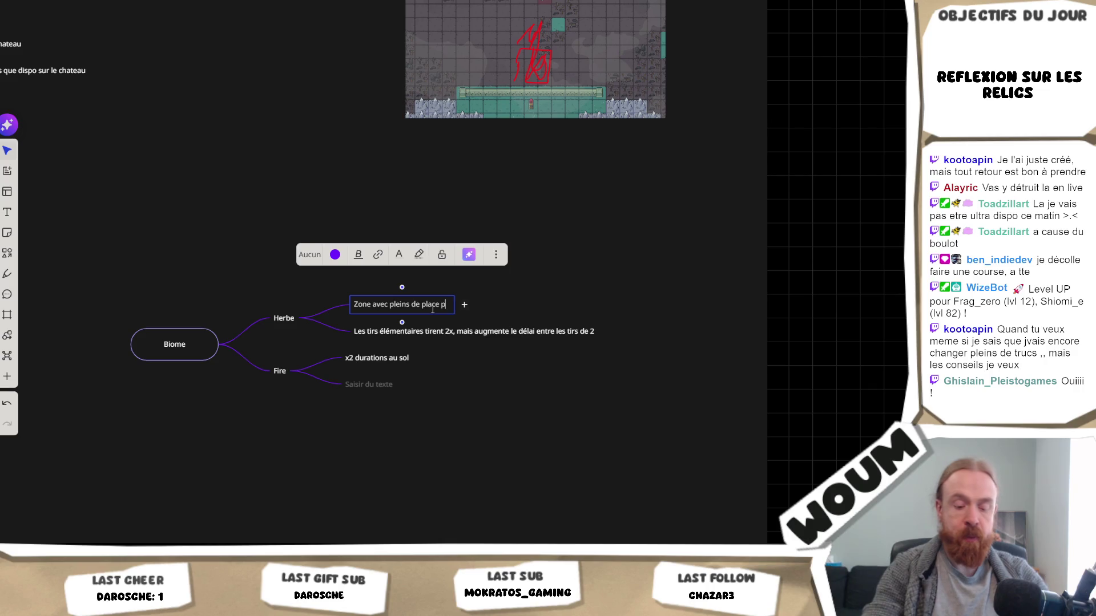
type("our construire")
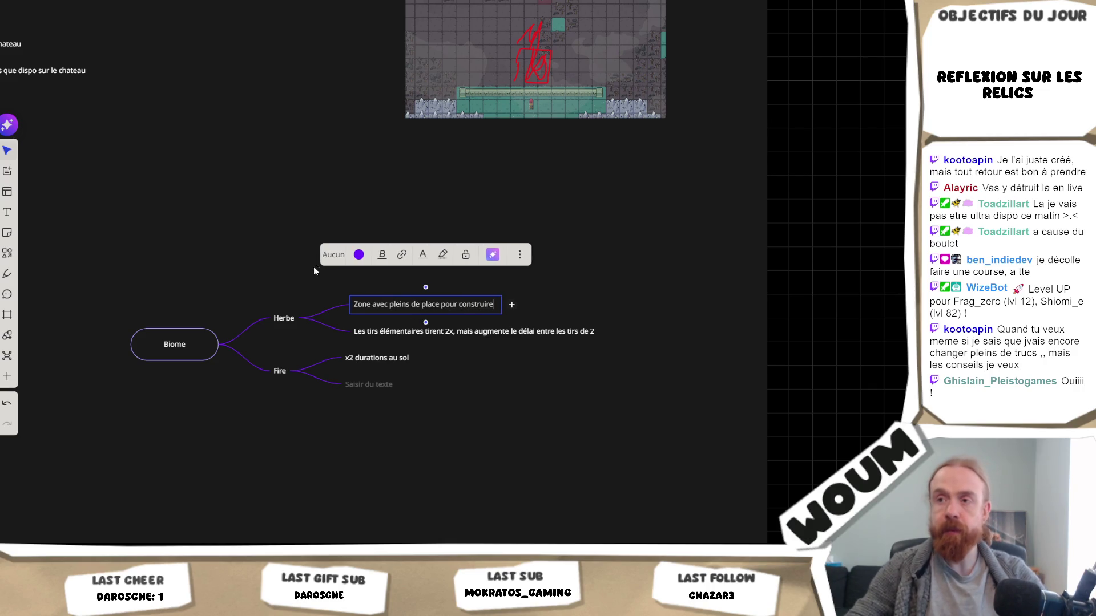
Empty the text of the second Herbe child node.
double_click(477, 327)
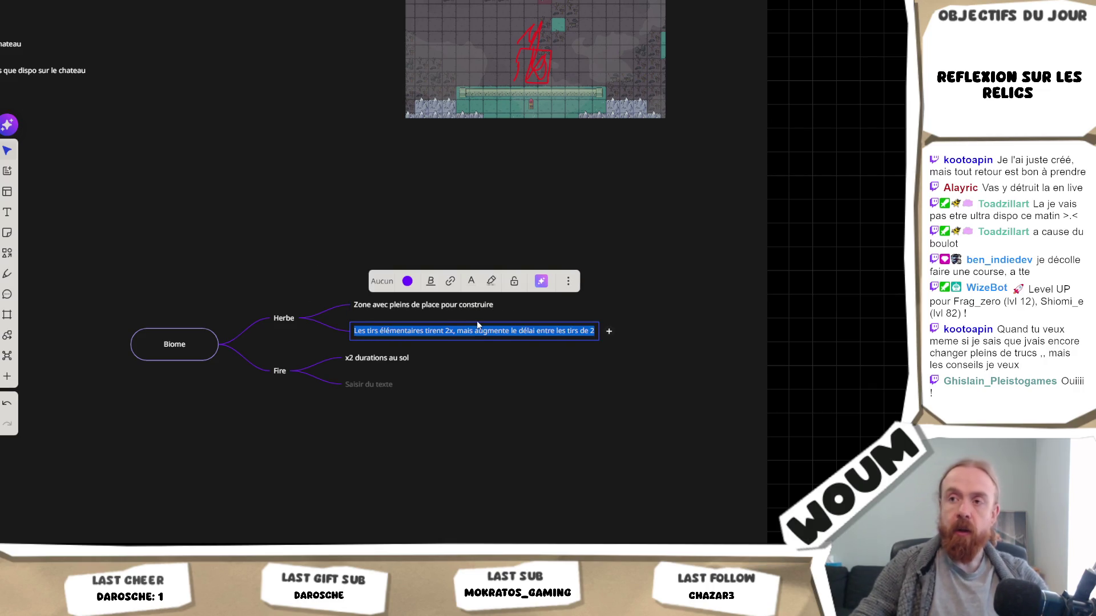
type("Surtout")
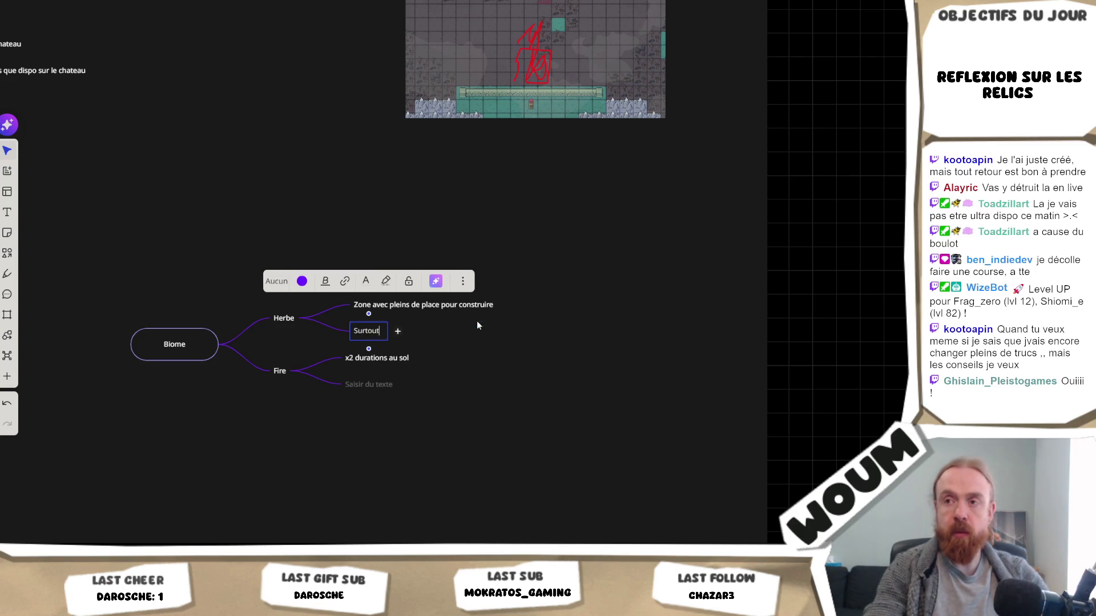
type(" dispo au tout d")
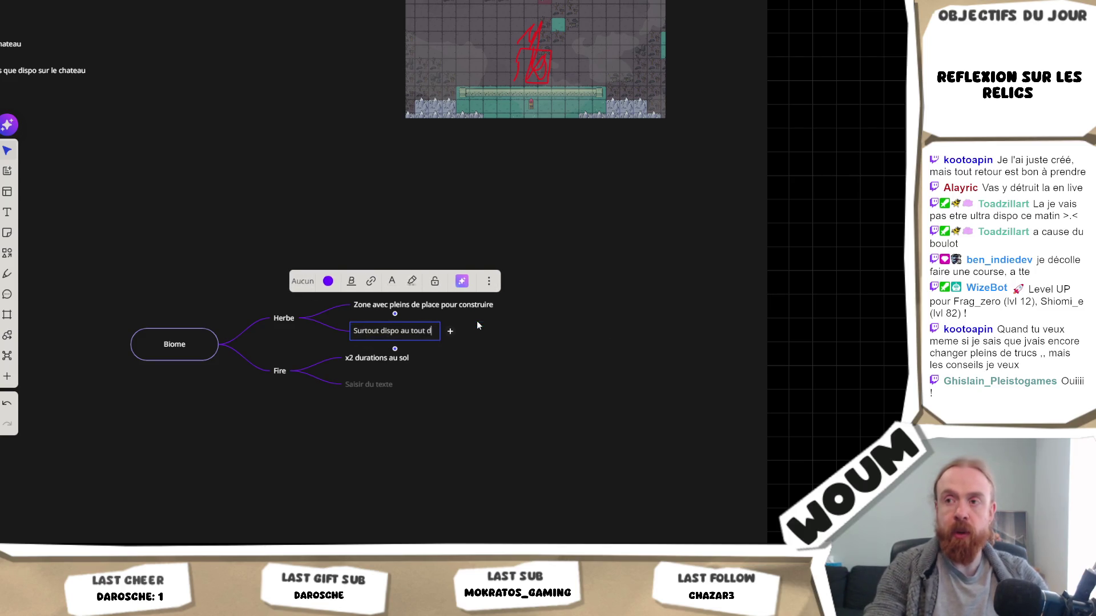
type("ébut")
key("ctrl+a")
key("BackSpace")
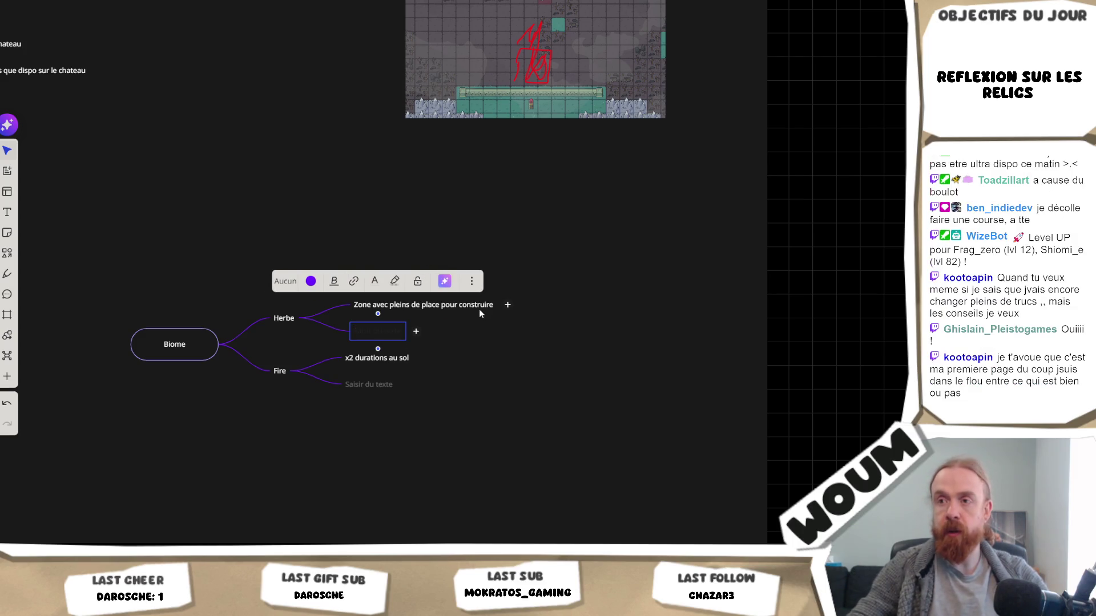
Append '- surtout dispo au tout début' to the building-space node, then open a new tab for Steam.
key("Up")
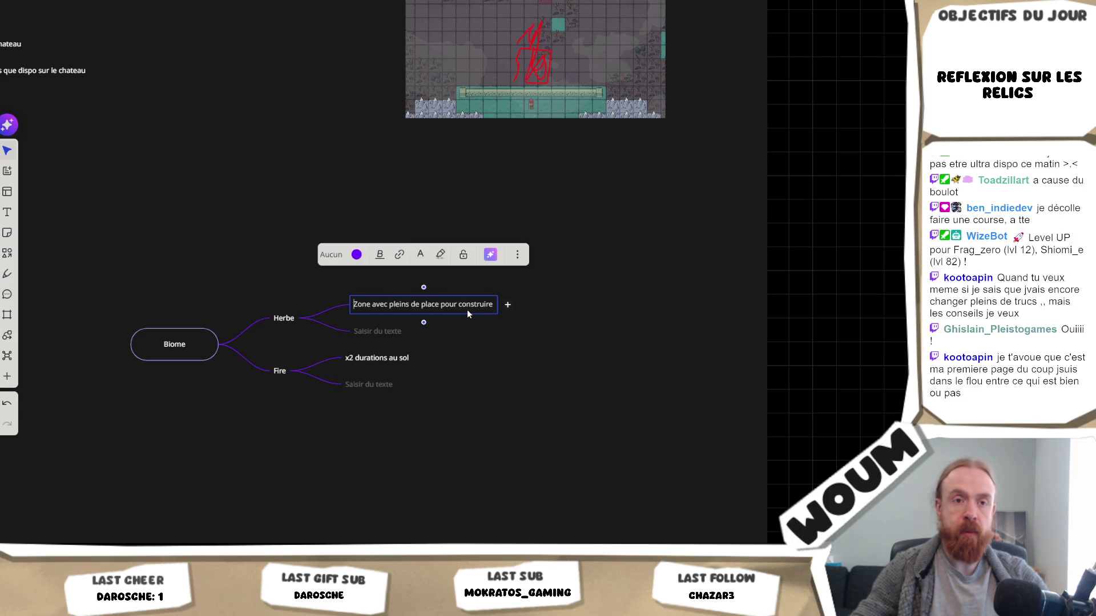
key("End")
type("Surtout dispo au tout début")
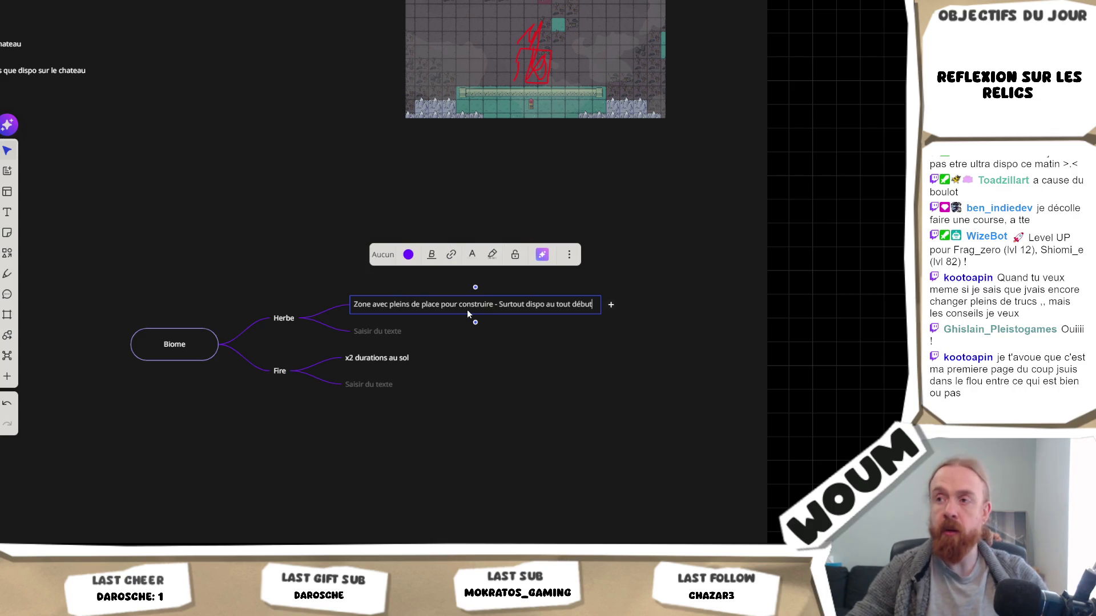
left_click(502, 305)
key("BackSpace")
type("- s")
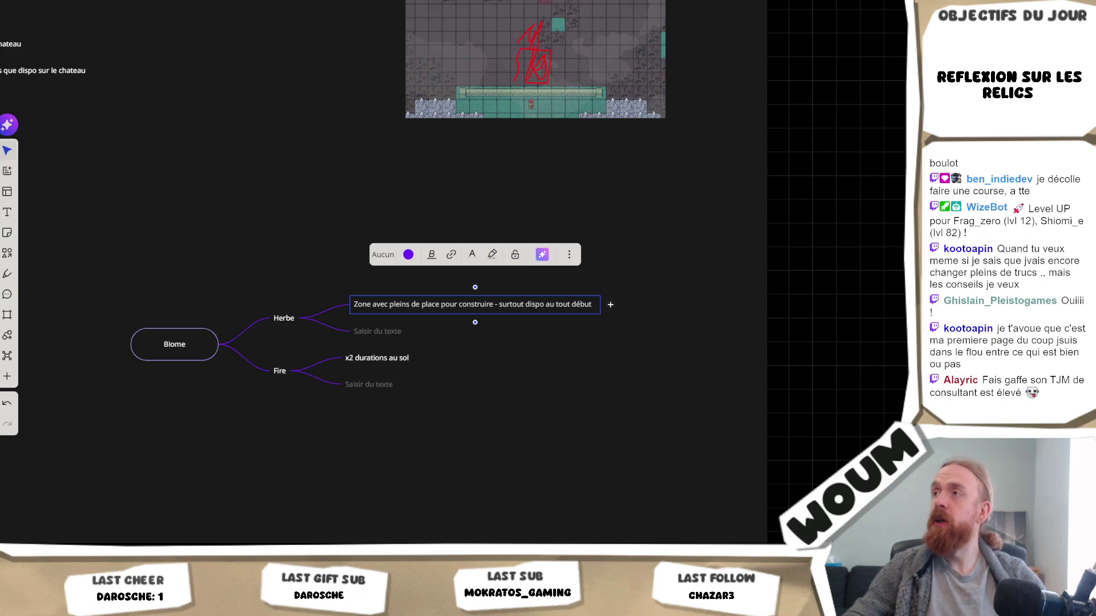
key("ctrl+t")
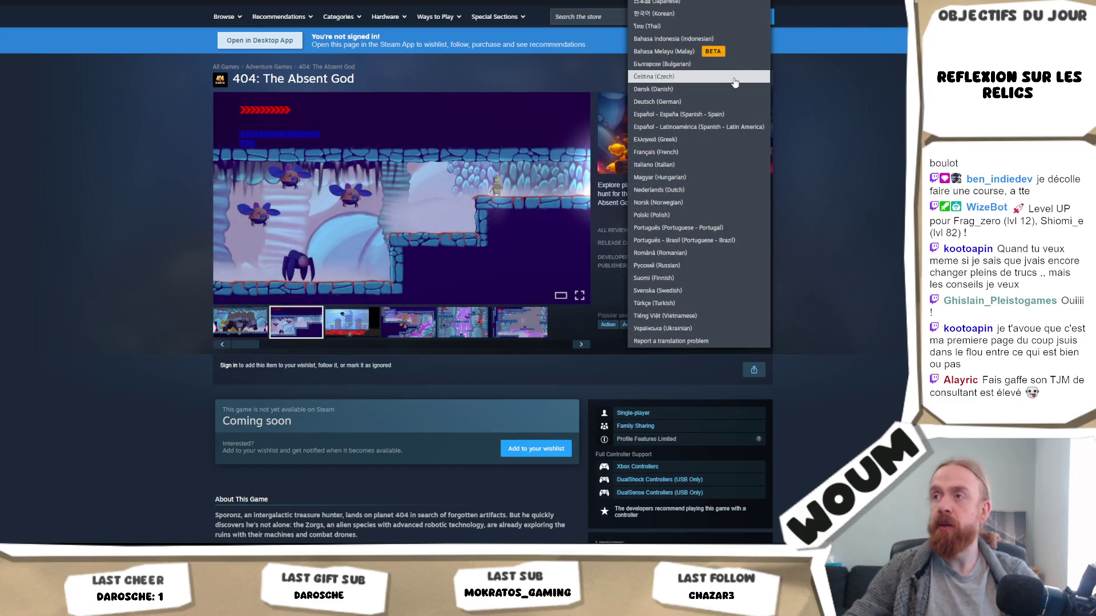
Switch the 404: The Absent God store page language to Français.
left_click(718, 159)
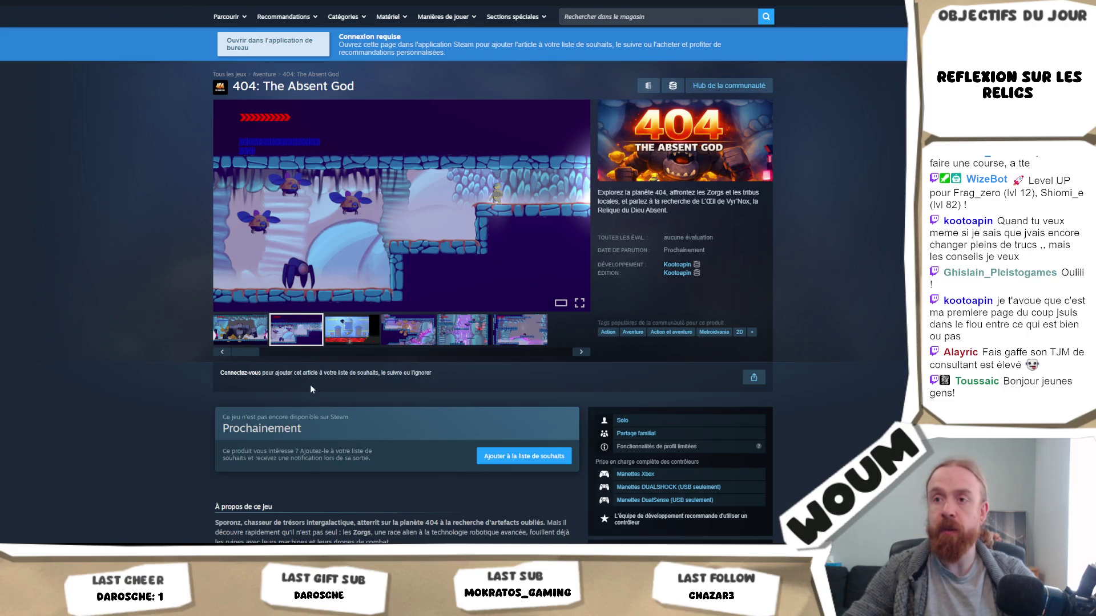
left_click(229, 329)
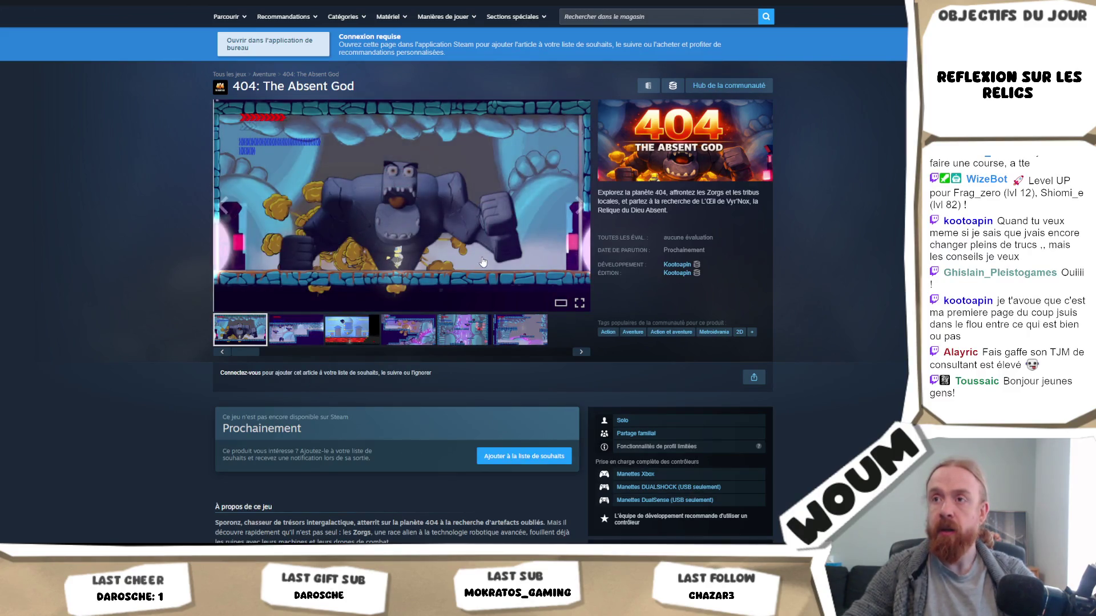
left_click(317, 342)
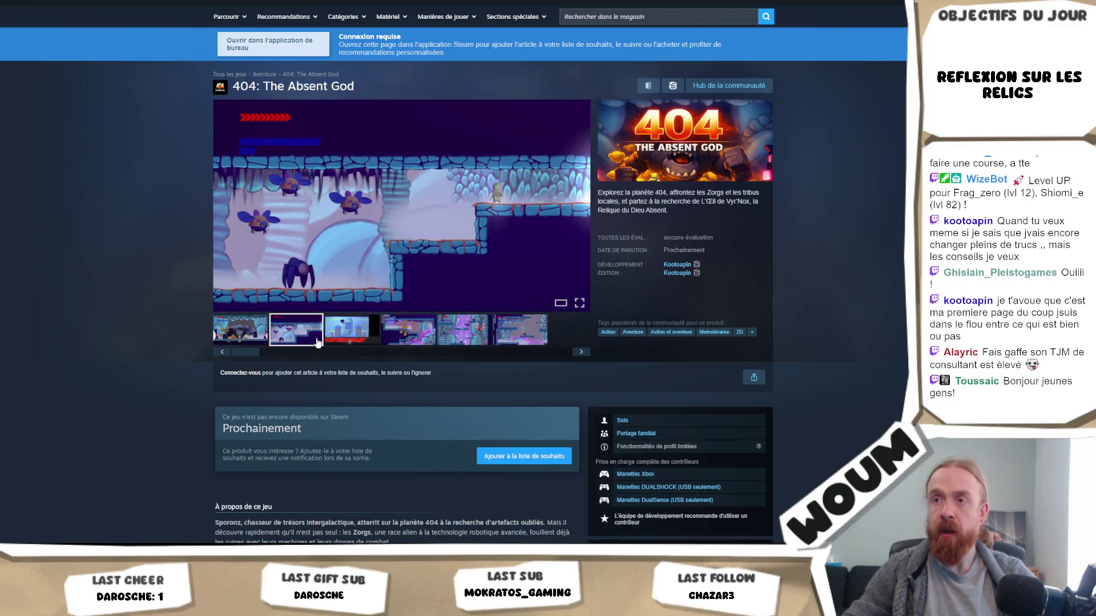
left_click(365, 307)
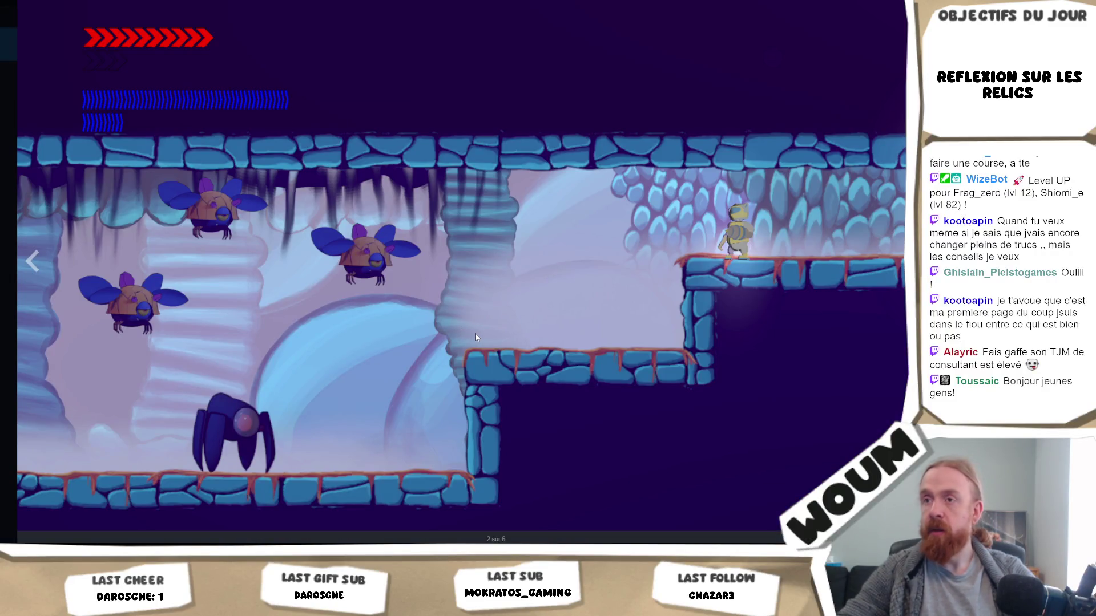
key("Left")
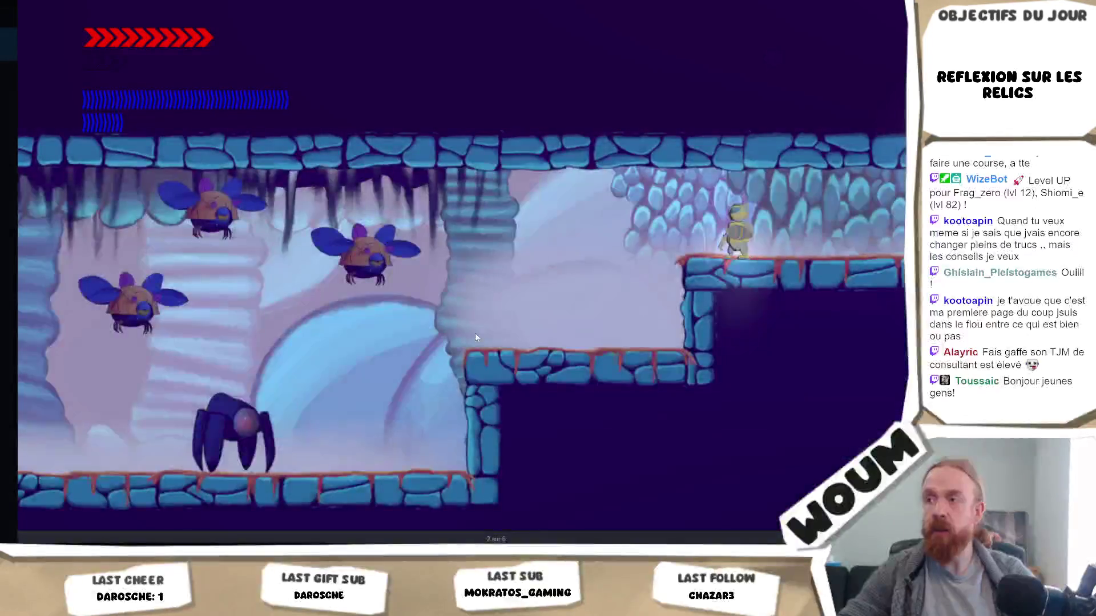
key("Right")
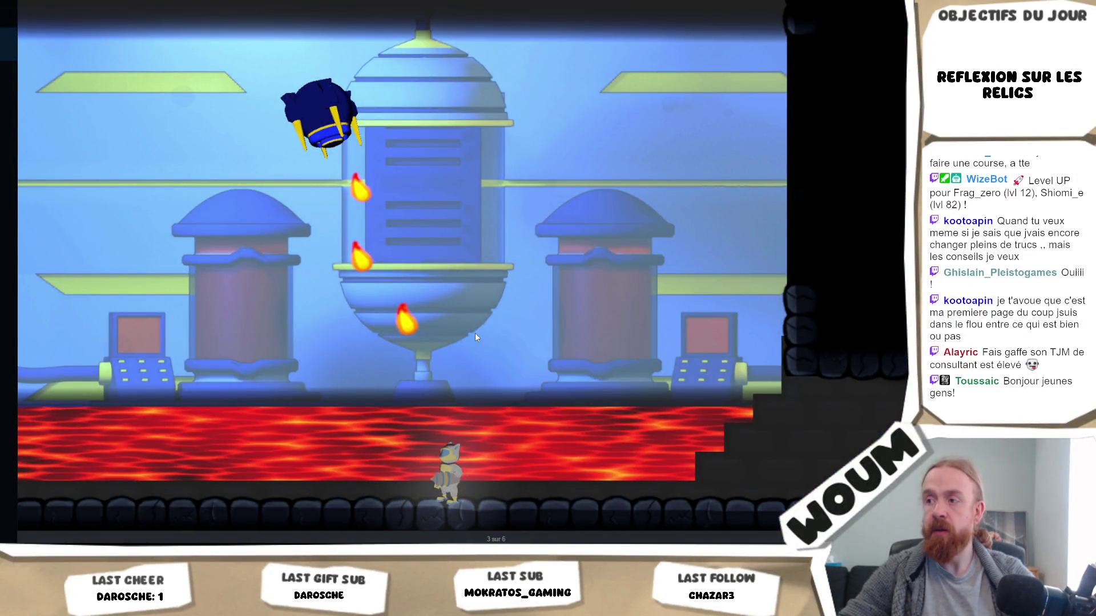
key("Right")
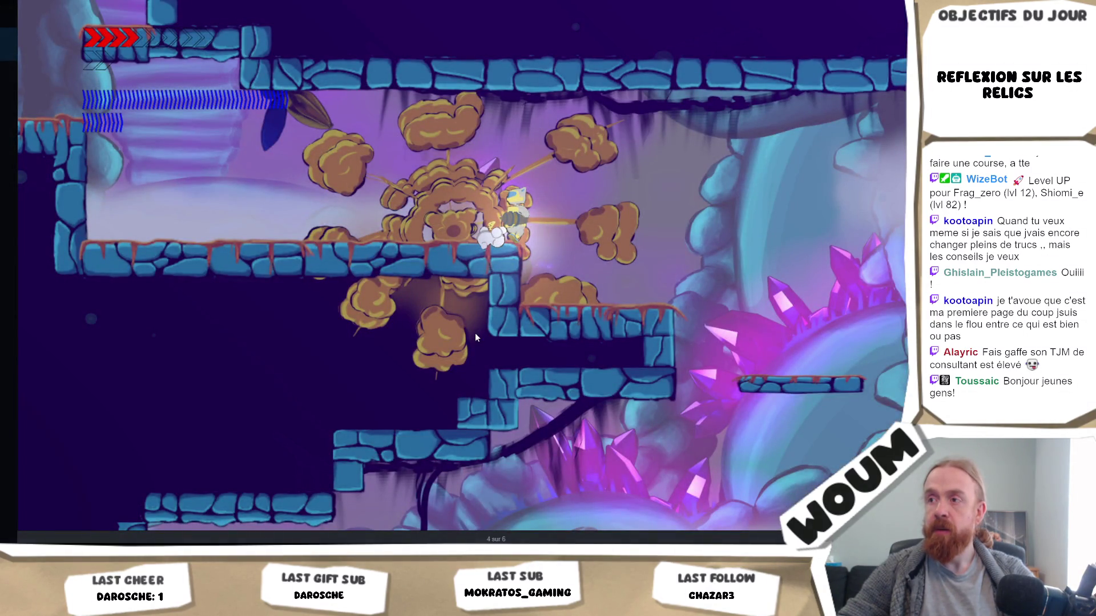
key("Left")
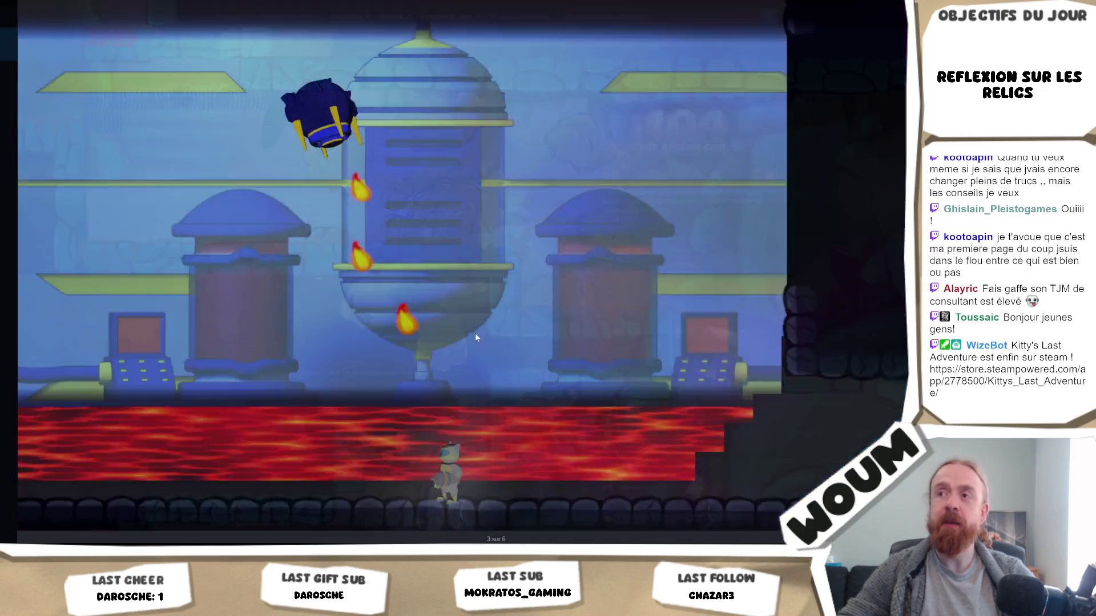
key("Escape")
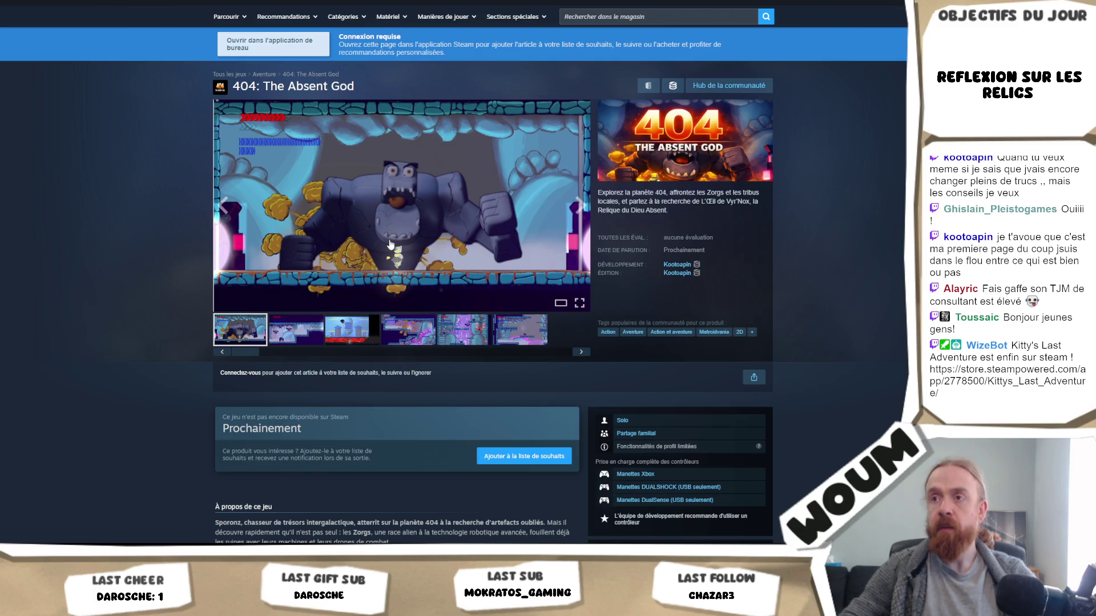
left_click(455, 245)
left_click(512, 420)
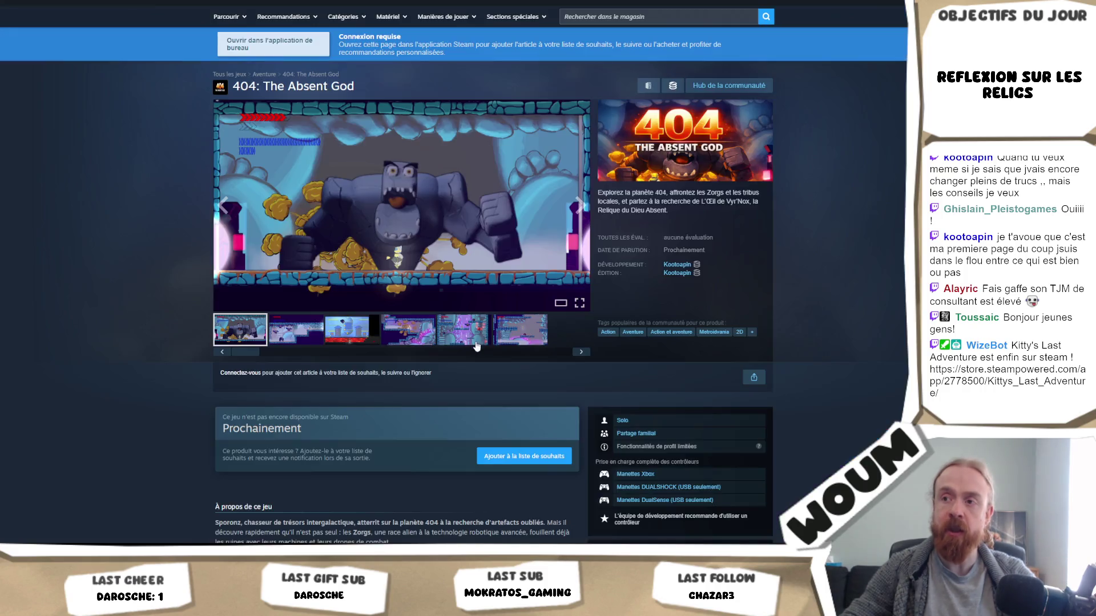
left_click(352, 330)
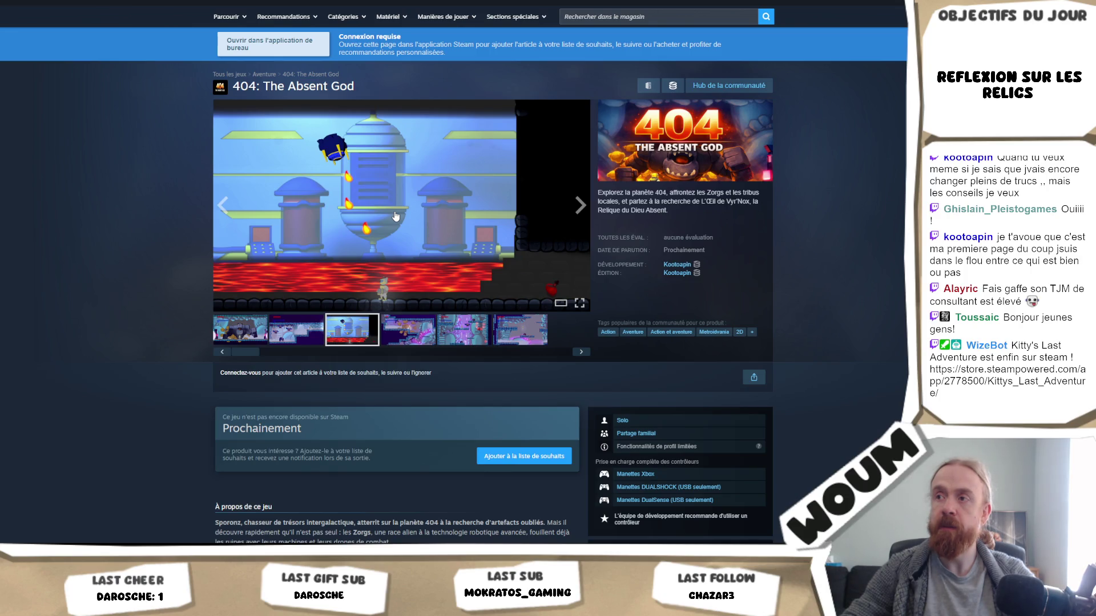
scroll(399, 161, "down", 2)
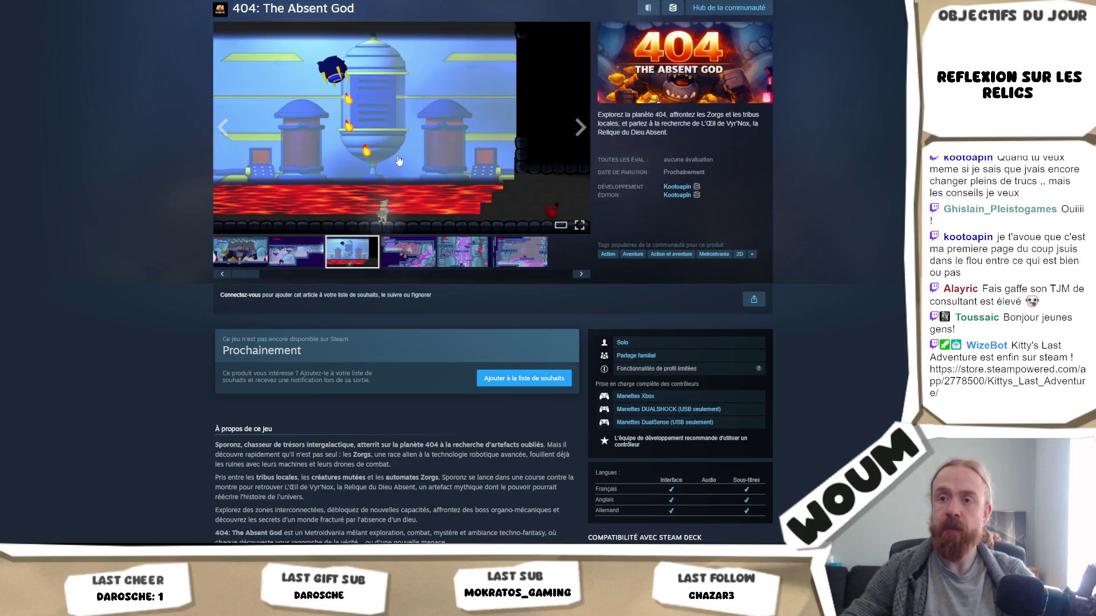
scroll(400, 164, "down", 2)
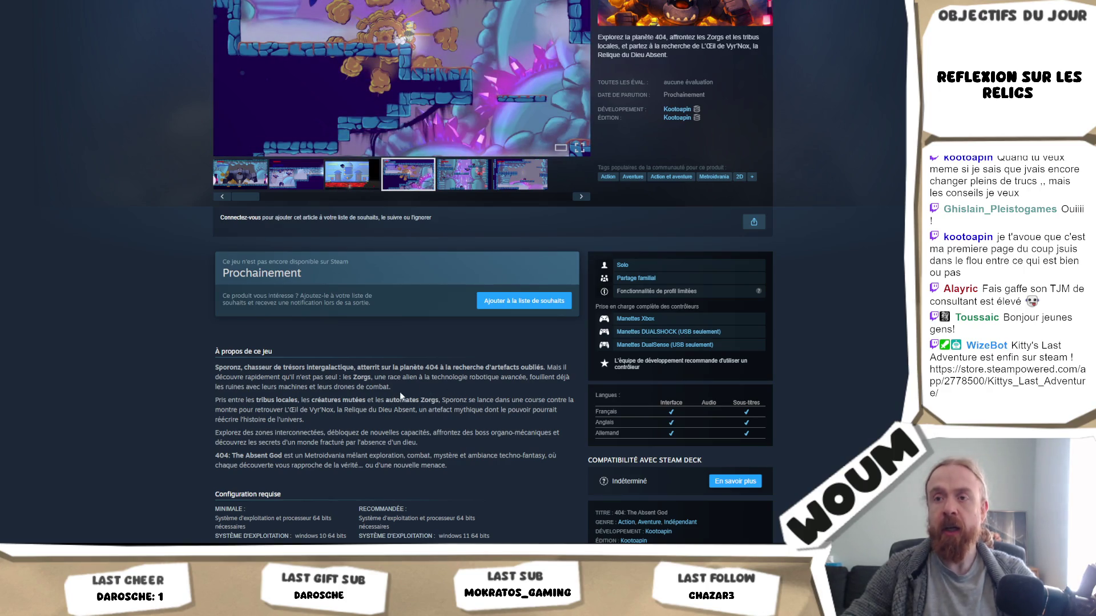
left_click_drag(399, 391, 205, 381)
triple_click(217, 366)
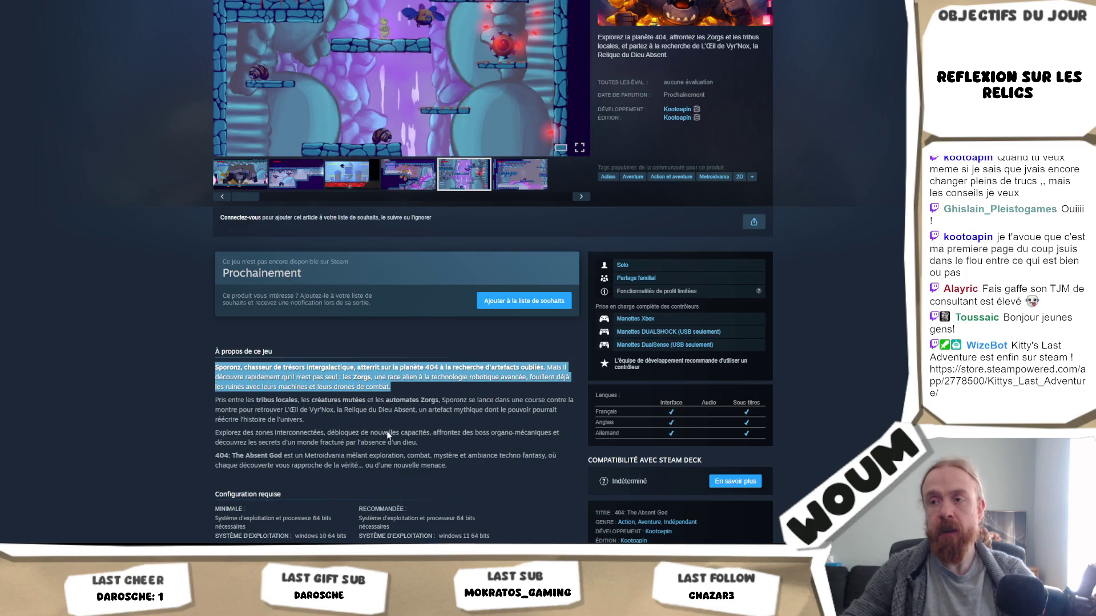
mouse_move(441, 452)
left_mouse_down()
mouse_move(200, 432)
mouse_move(214, 434)
left_mouse_up()
scroll(292, 360, "up", 3)
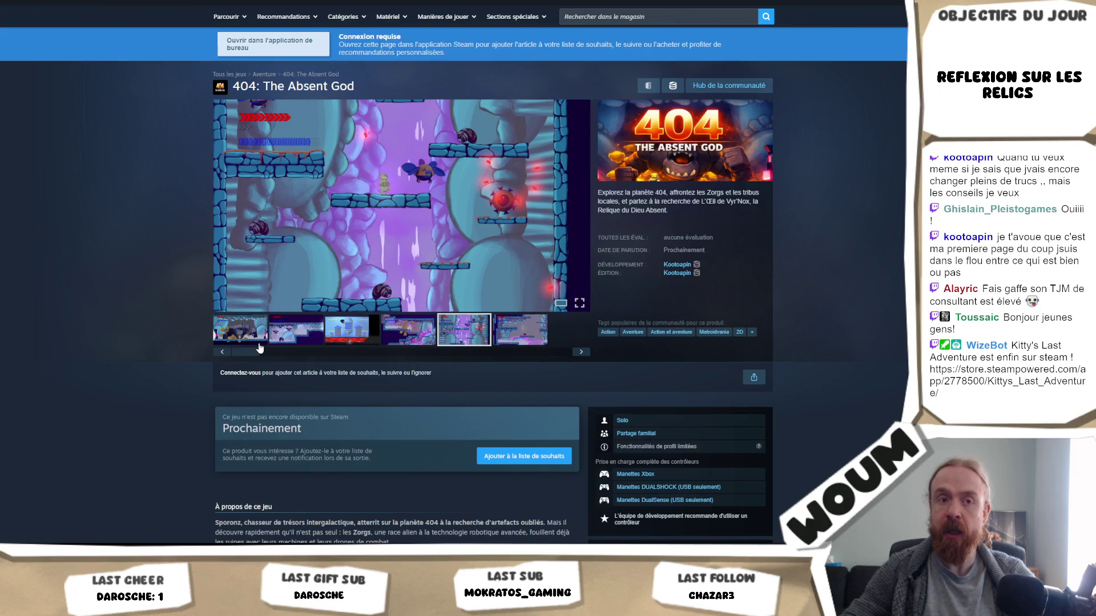
scroll(303, 350, "down", 3)
left_click(431, 445)
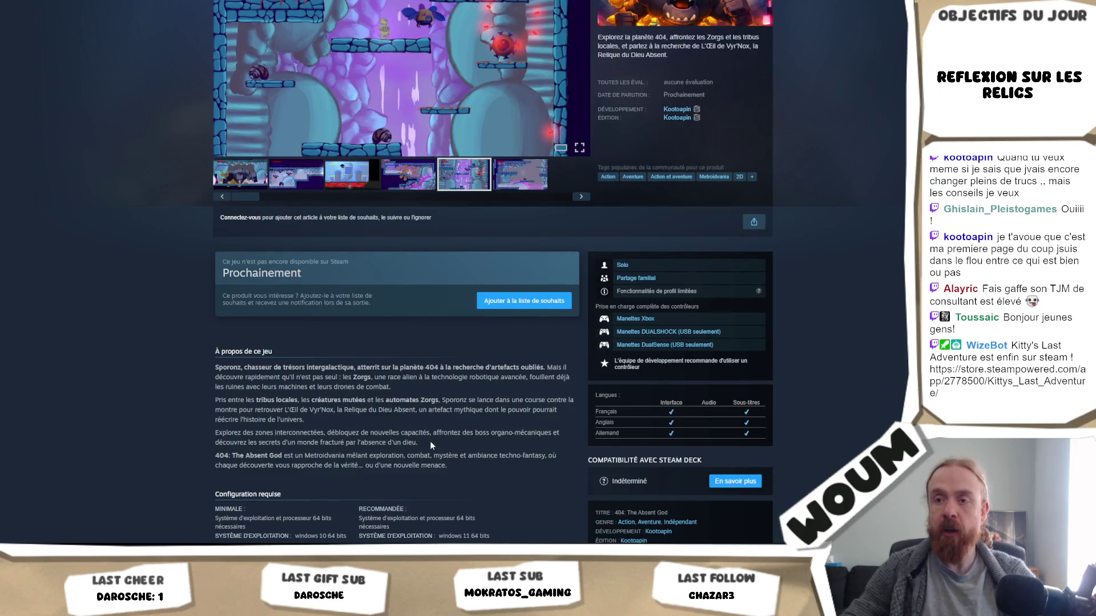
left_click_drag(431, 446, 218, 441)
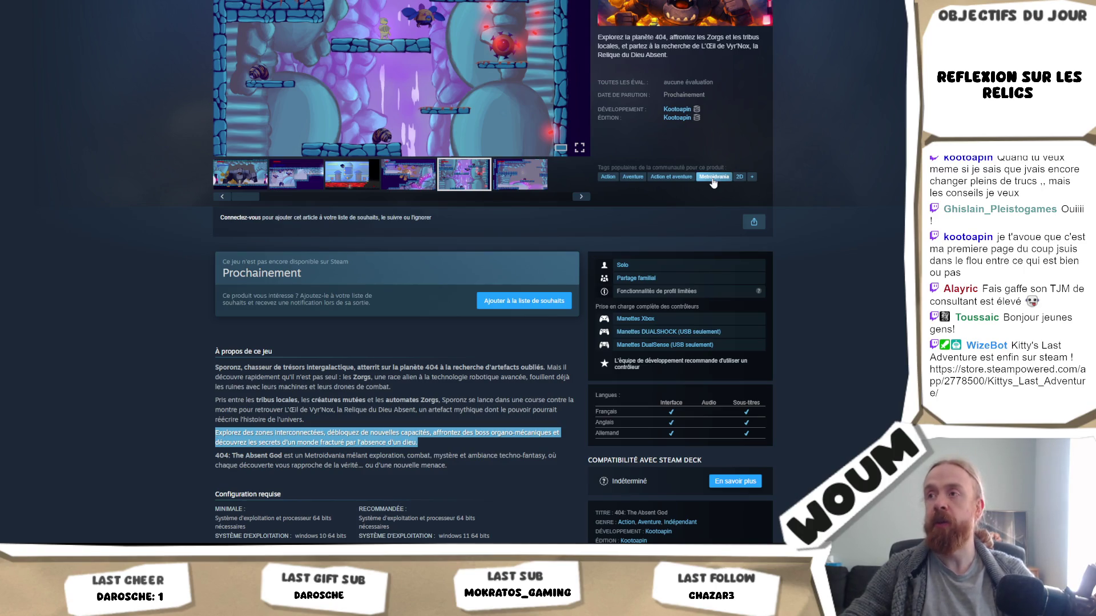
scroll(717, 145, "up", 3)
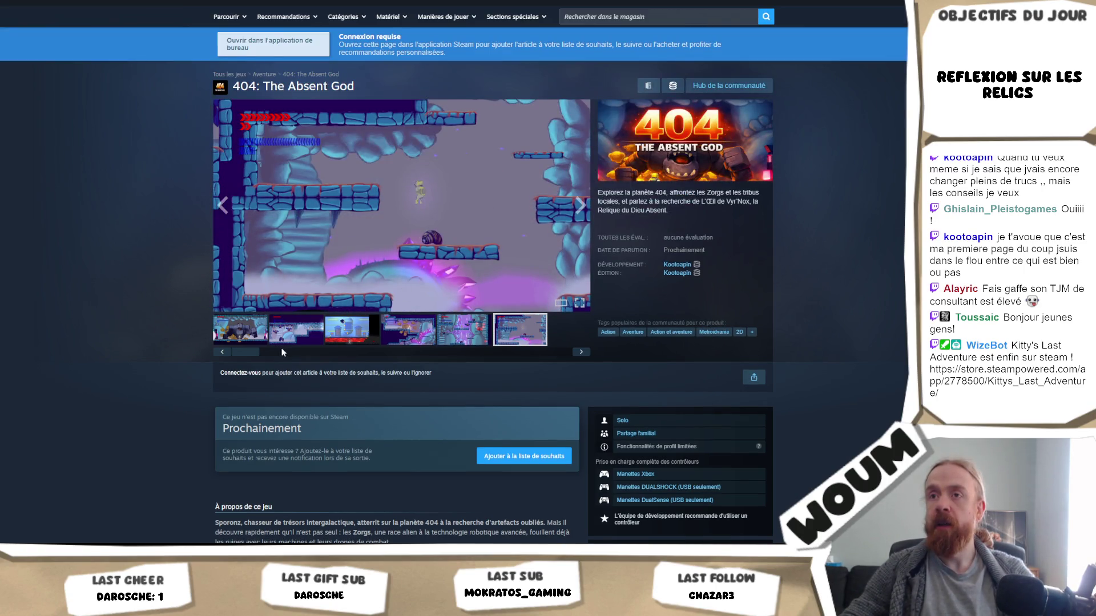
scroll(422, 336, "down", 4)
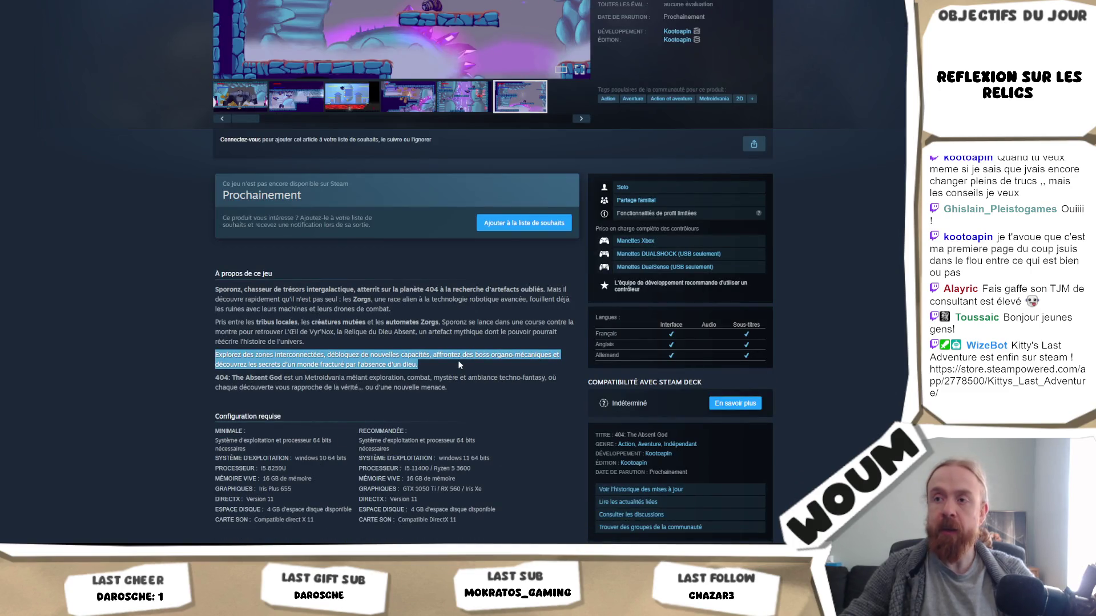
mouse_move(458, 361)
left_mouse_down()
mouse_move(246, 365)
mouse_move(218, 347)
left_mouse_up()
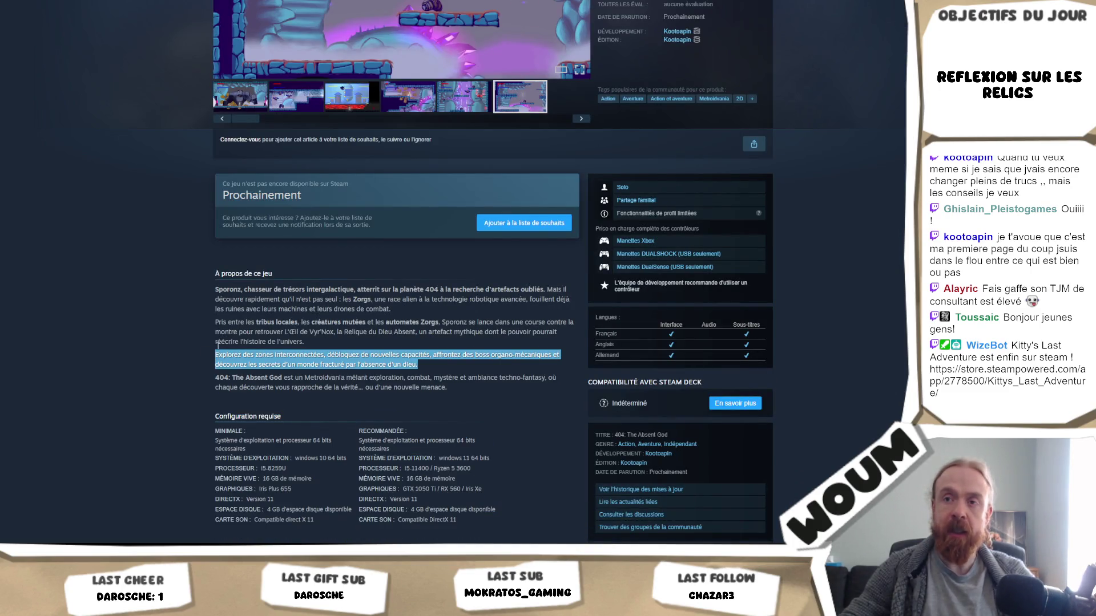
left_click_drag(220, 288, 483, 312)
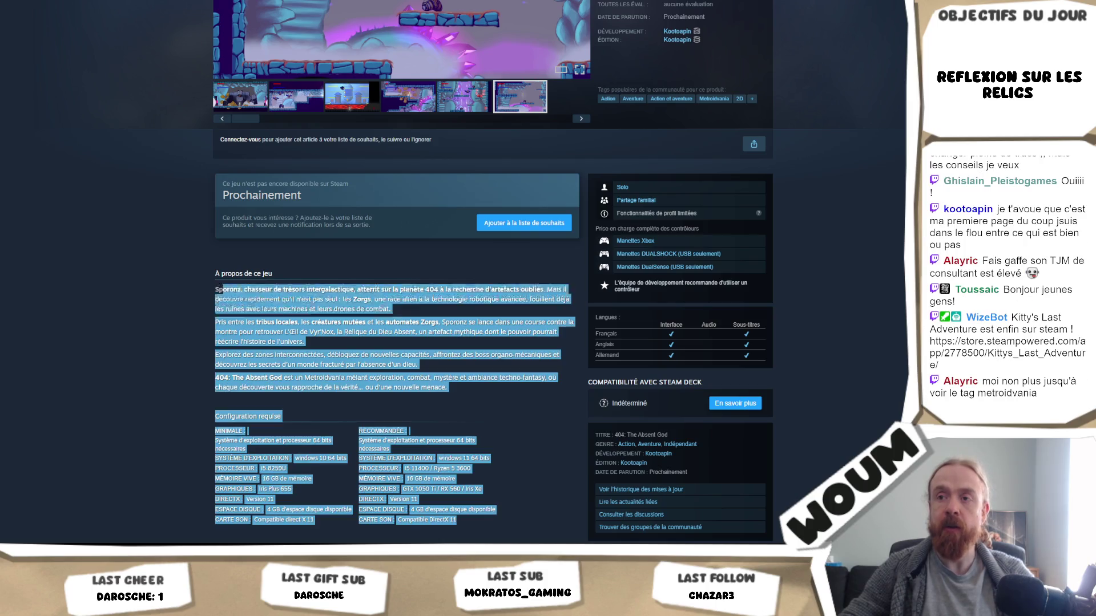
left_click(372, 302)
scroll(394, 314, "up", 3)
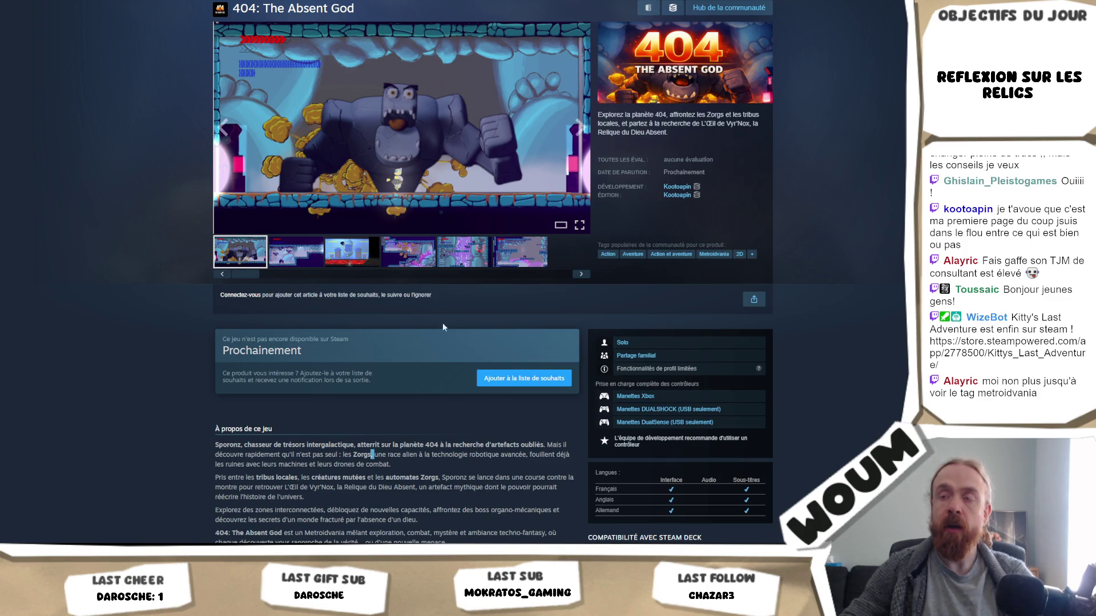
triple_click(318, 451)
mouse_move(412, 462)
left_mouse_down()
mouse_move(292, 464)
mouse_move(217, 443)
left_mouse_up()
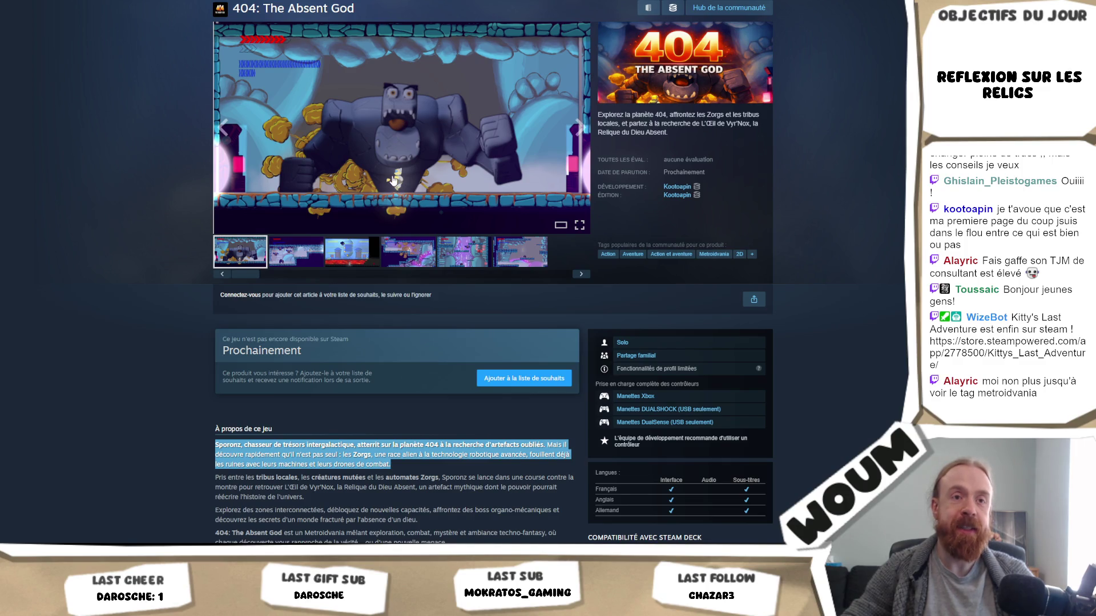
scroll(433, 428, "down", 2)
scroll(456, 400, "up", 4)
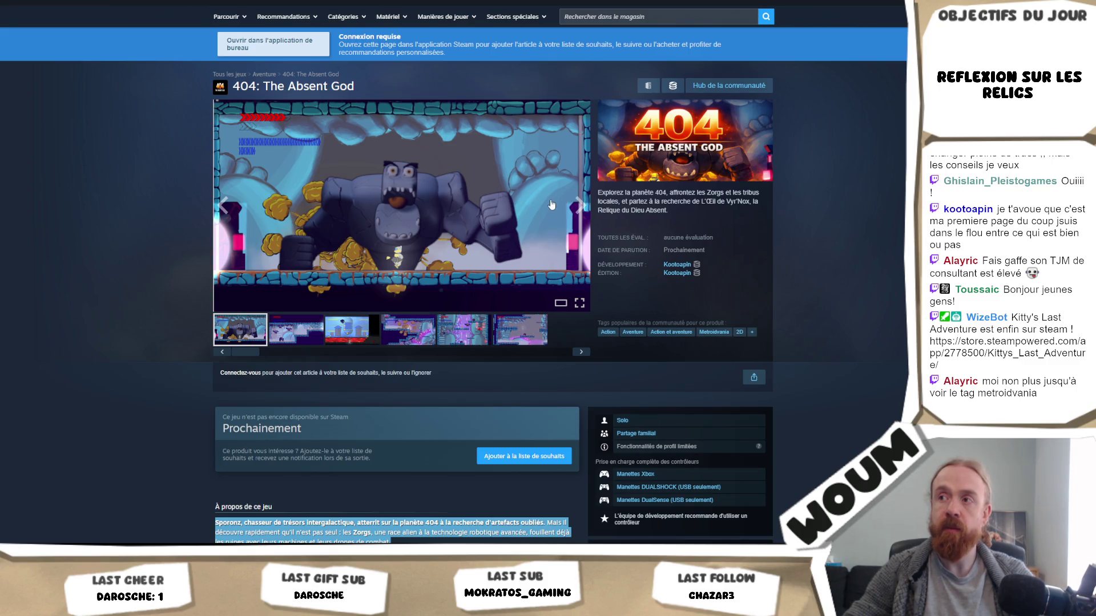
mouse_move(595, 193)
left_mouse_down()
mouse_move(666, 181)
mouse_move(590, 194)
left_mouse_up()
left_click(650, 197)
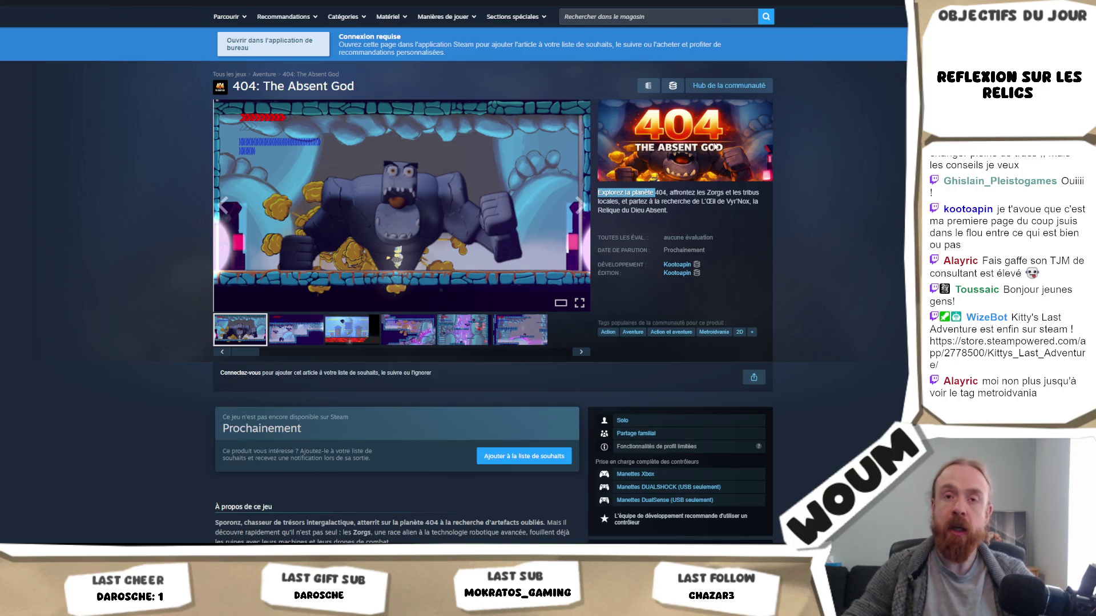
Browse the second, third and fourth screenshots, then return to the first.
left_click(307, 345)
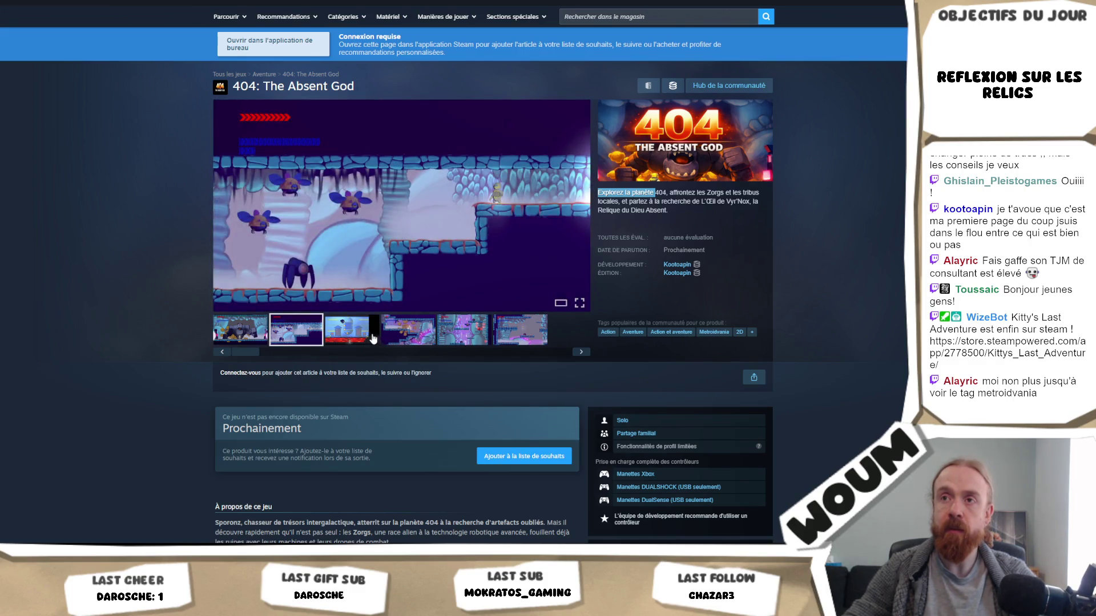
left_click(370, 338)
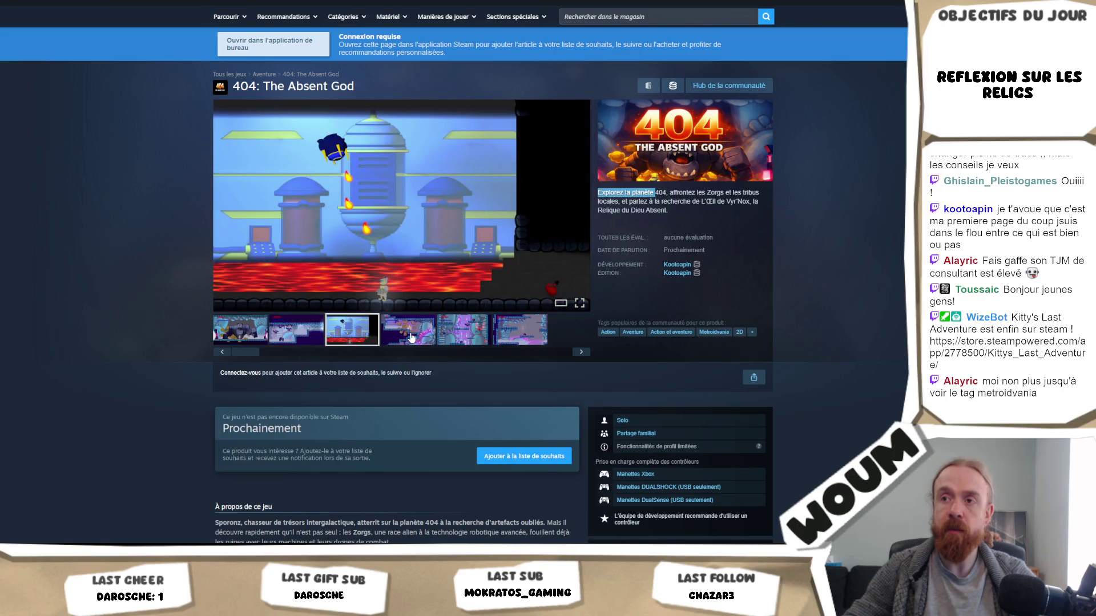
left_click(411, 337)
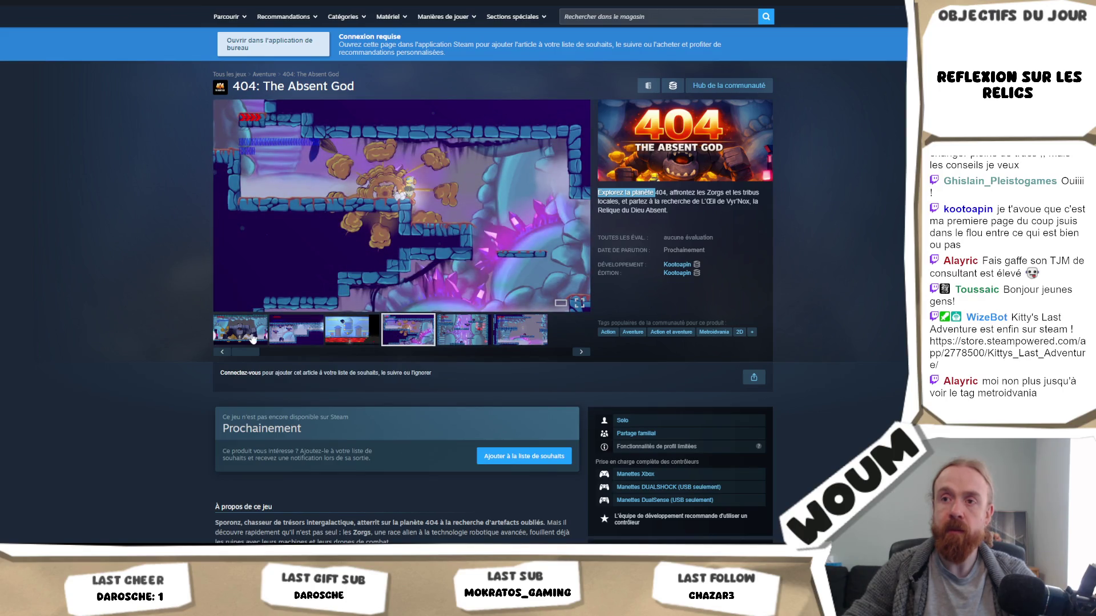
left_click(255, 336)
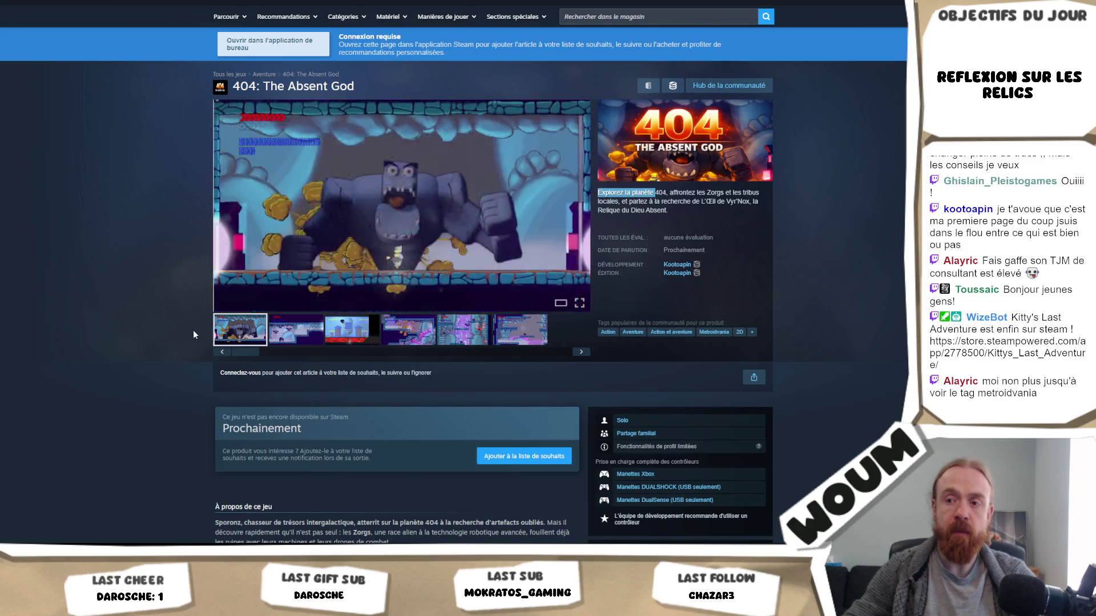
Highlight the 404: The Absent God description paragraph and the supported languages table.
scroll(193, 330, "down", 3)
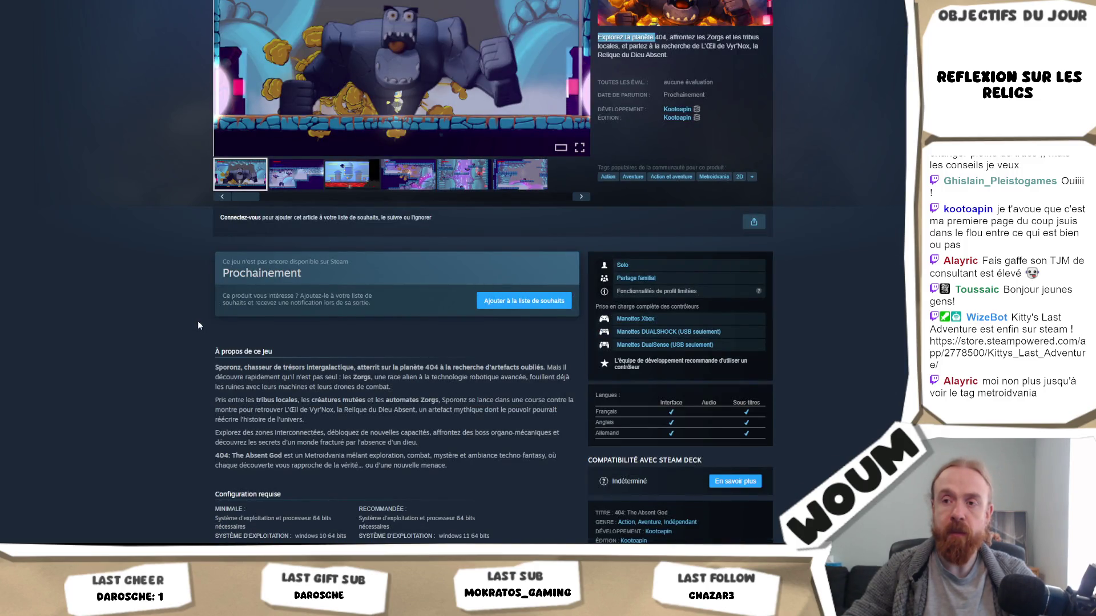
mouse_move(476, 467)
left_mouse_down()
mouse_move(400, 522)
mouse_move(217, 439)
mouse_move(219, 452)
mouse_move(423, 525)
mouse_move(216, 433)
left_mouse_up()
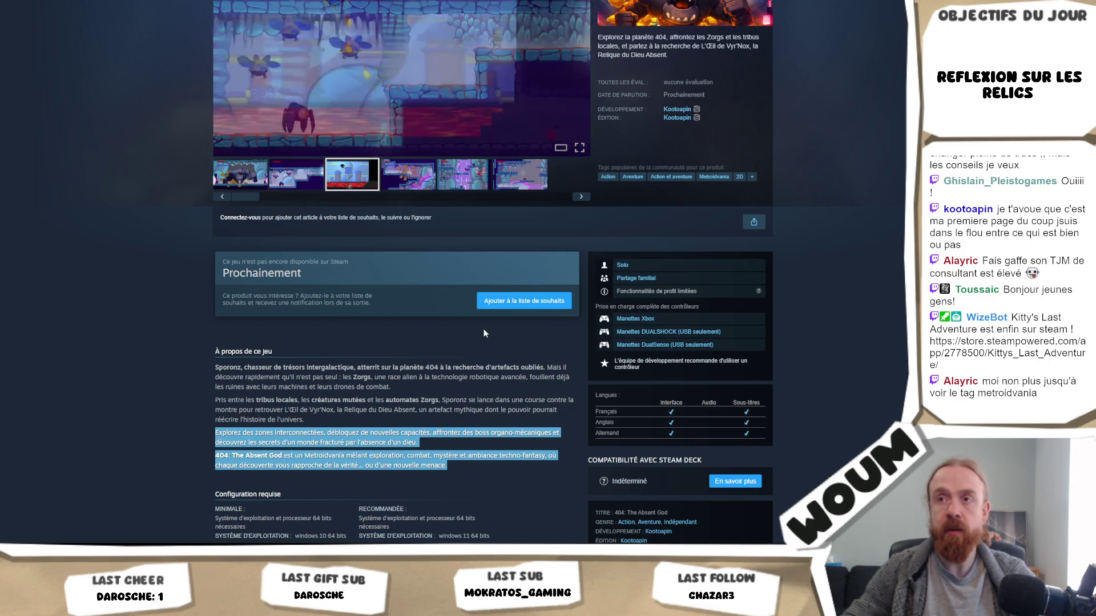
scroll(394, 337, "up", 3)
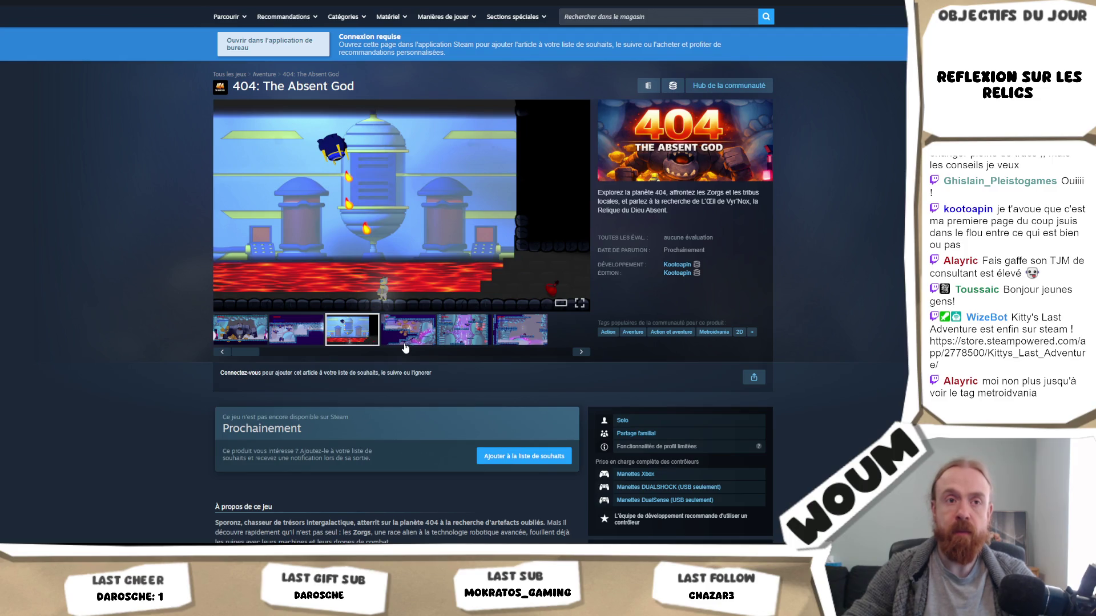
scroll(405, 347, "down", 4)
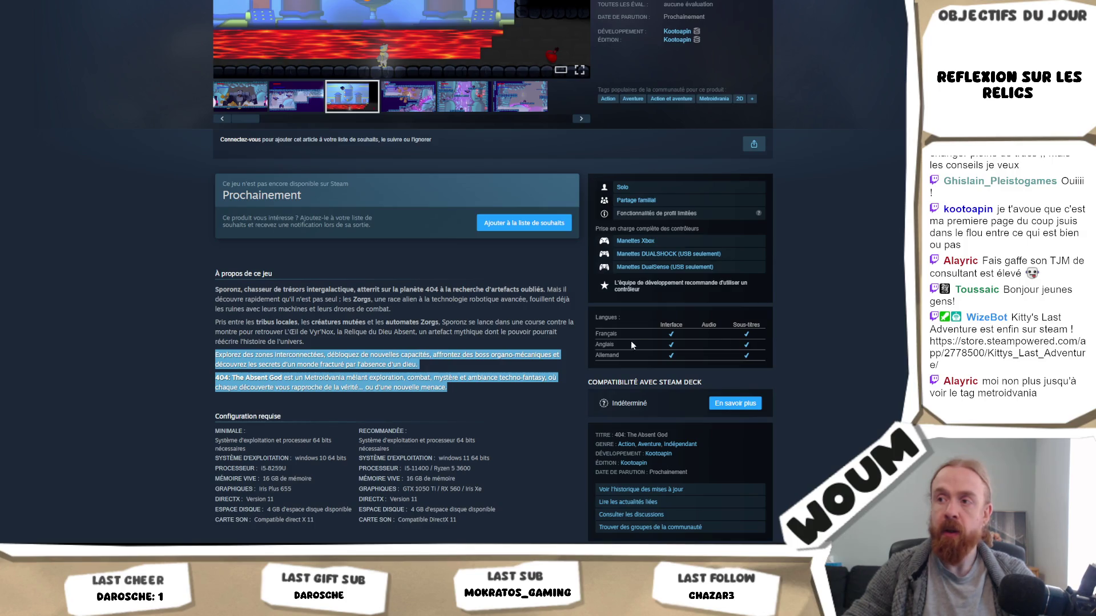
mouse_move(631, 341)
left_mouse_down()
mouse_move(637, 357)
mouse_move(585, 364)
left_mouse_up()
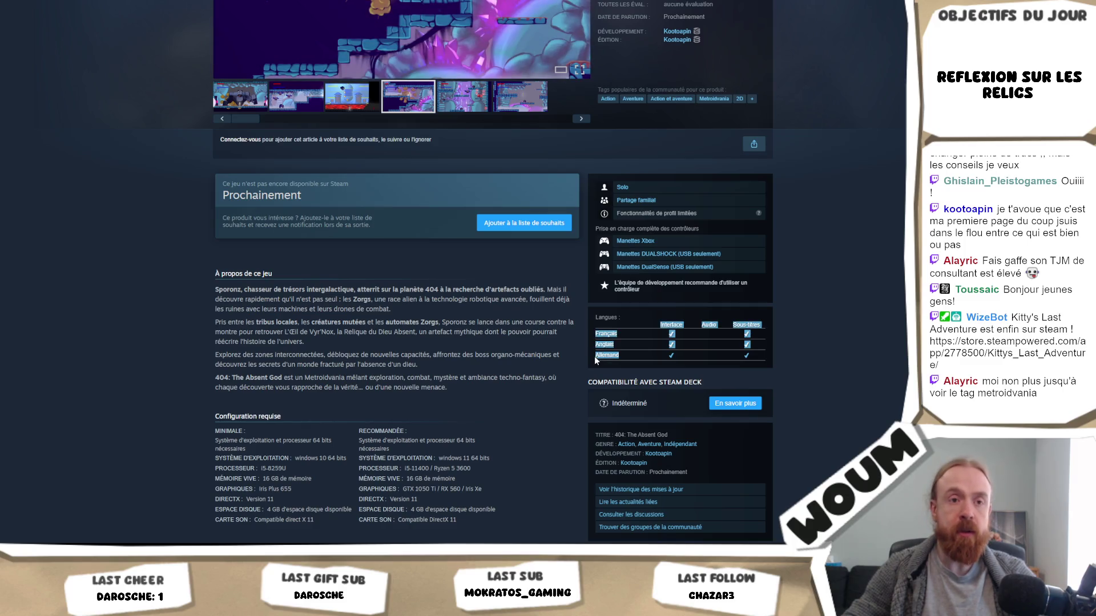
scroll(689, 324, "up", 4)
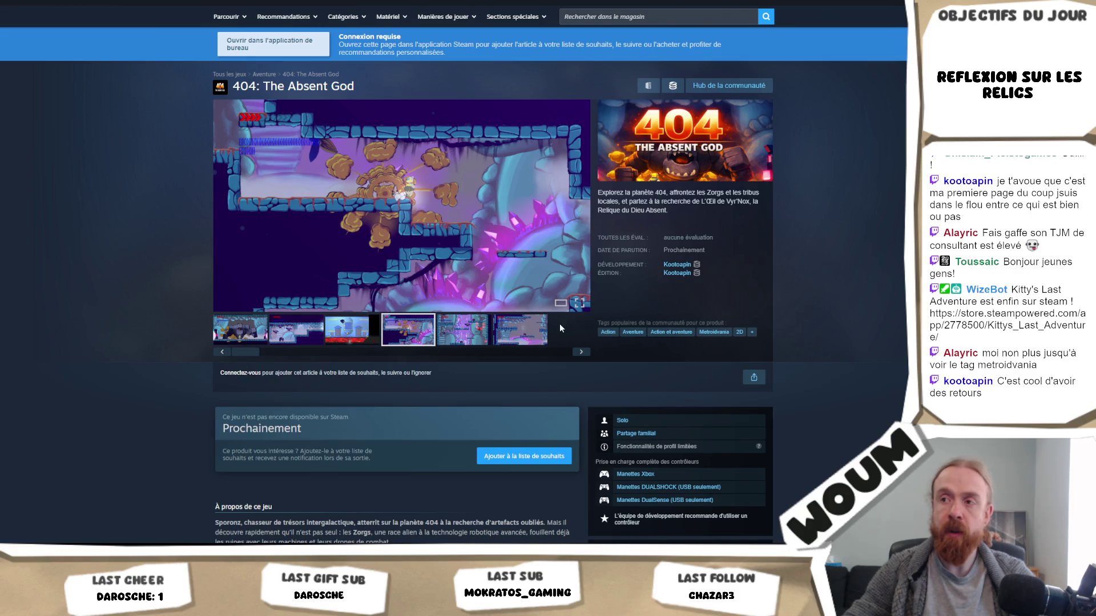
Pick the sixth, then the fifth screenshot and enlarge the fifth to full view.
left_click(517, 339)
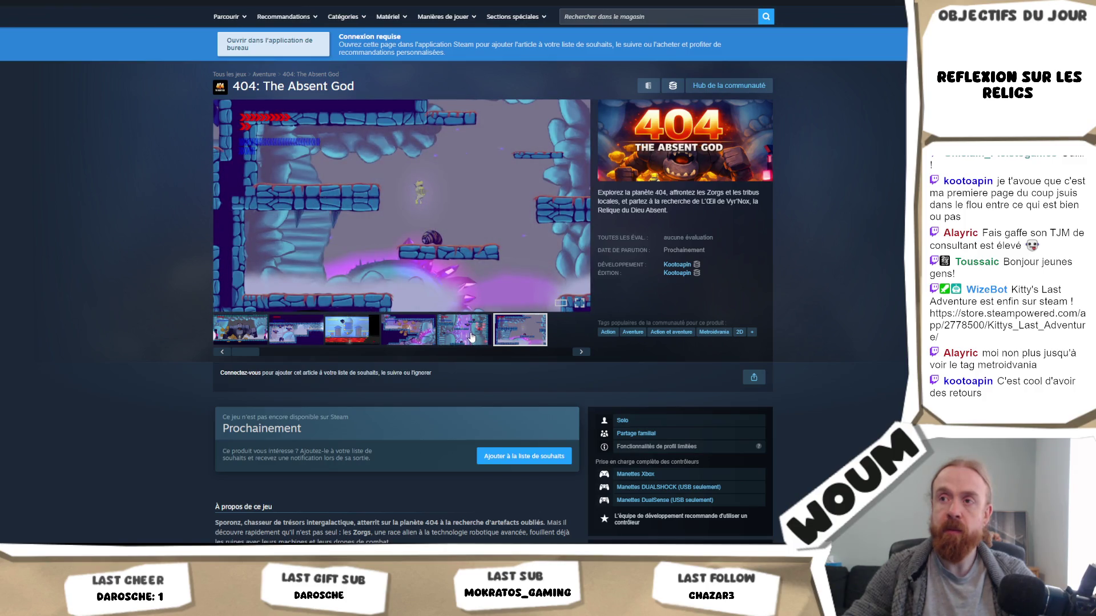
left_click(472, 338)
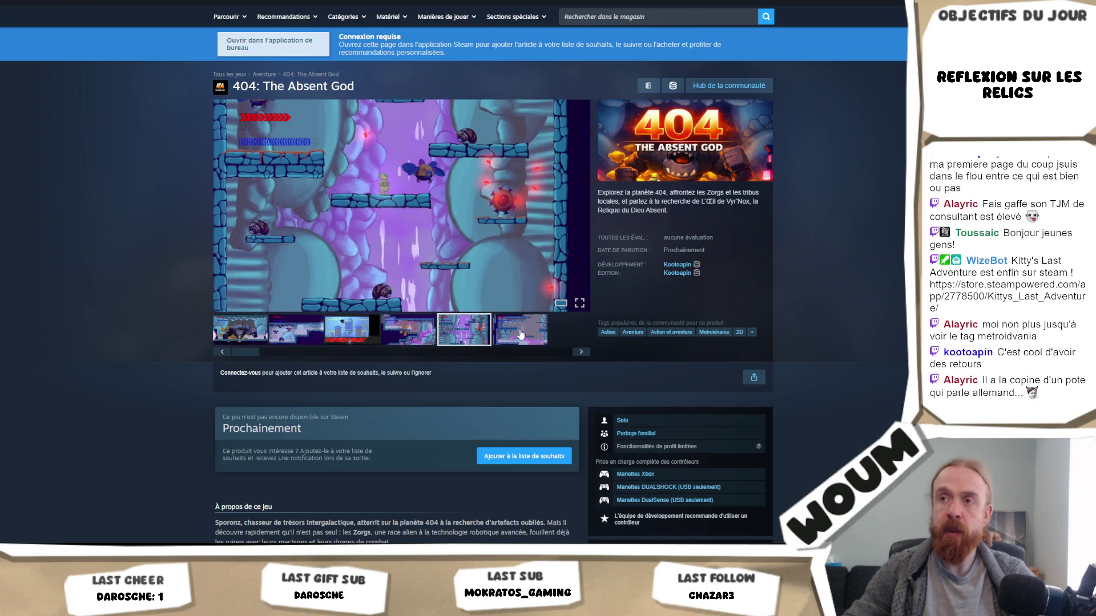
left_click(388, 211)
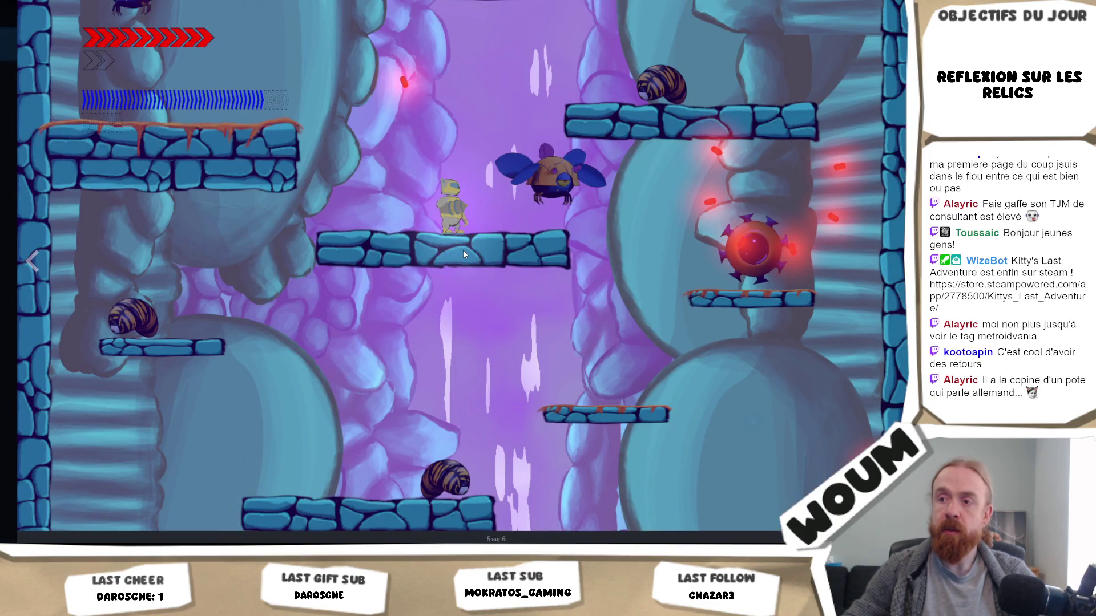
Close the enlarged screenshot viewer to get back to the store page.
left_click(748, 286)
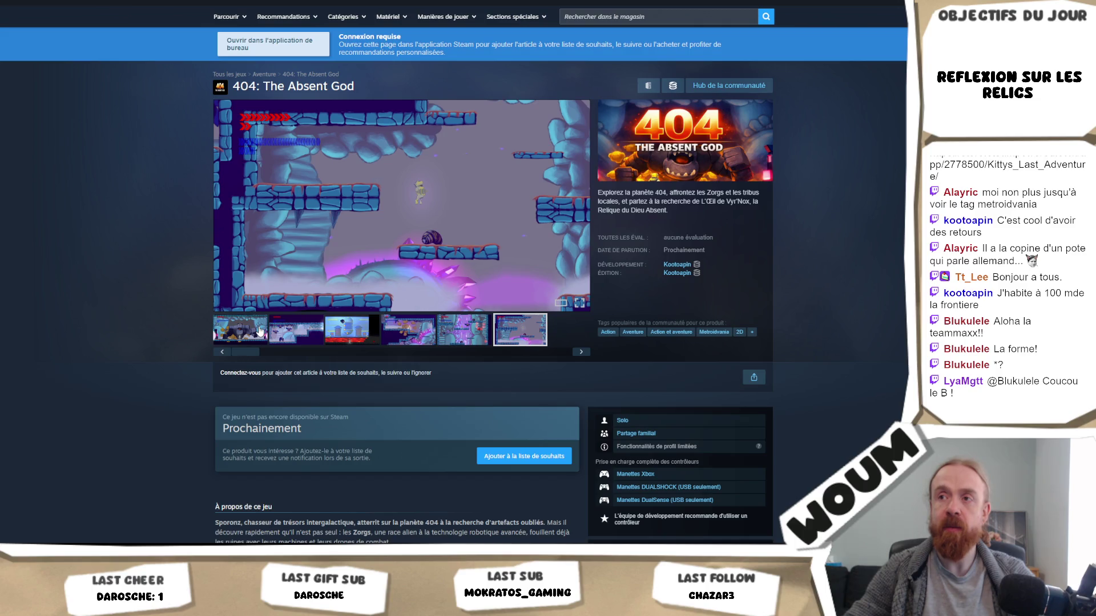
Show the first boss-fight screenshot, look over the system requirements, then switch back to Miro.
left_click(260, 331)
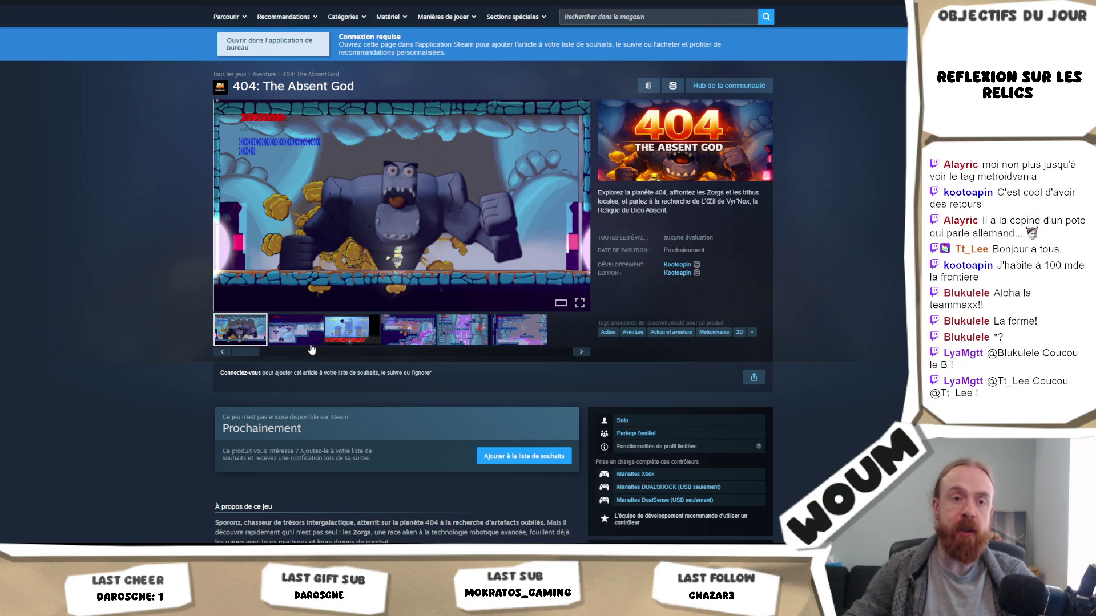
scroll(306, 338, "down", 7)
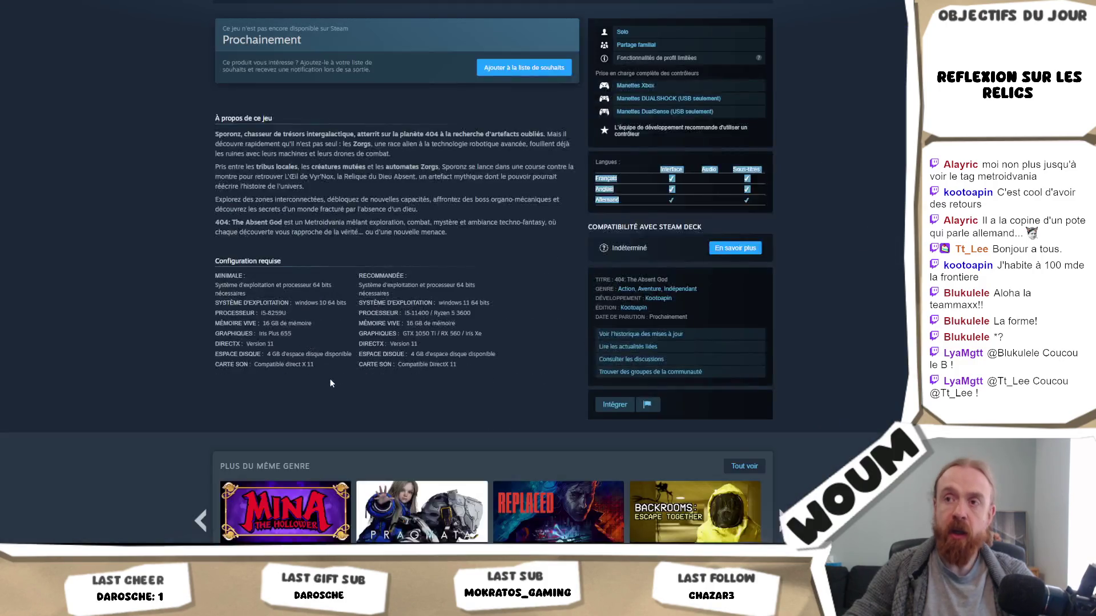
scroll(330, 381, "up", 7)
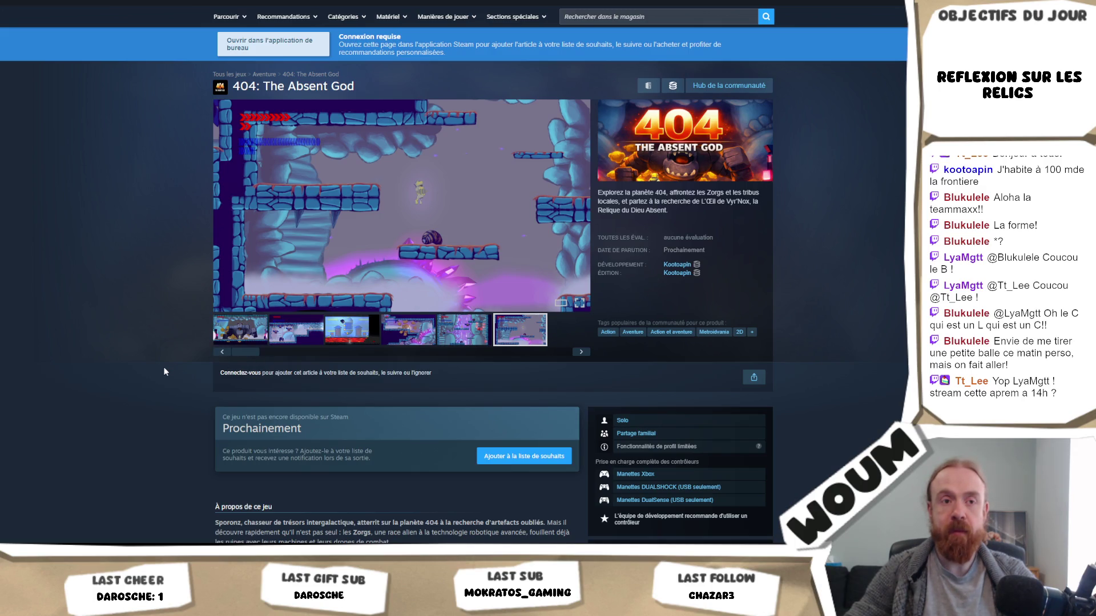
scroll(164, 372, "down", 5)
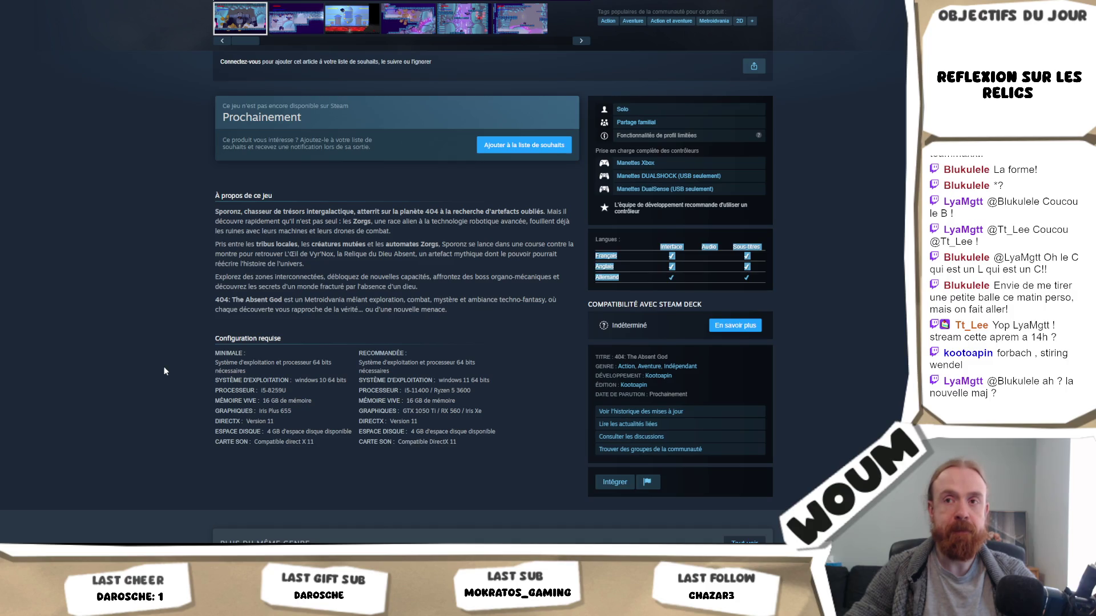
scroll(164, 372, "up", 4)
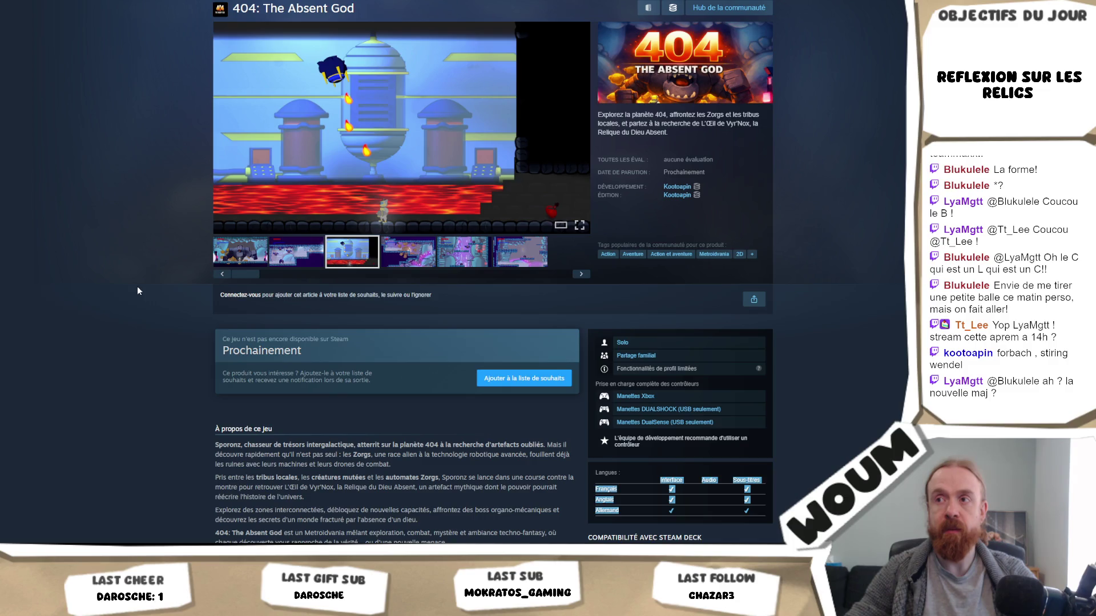
scroll(138, 288, "down", 5)
scroll(323, 184, "up", 5)
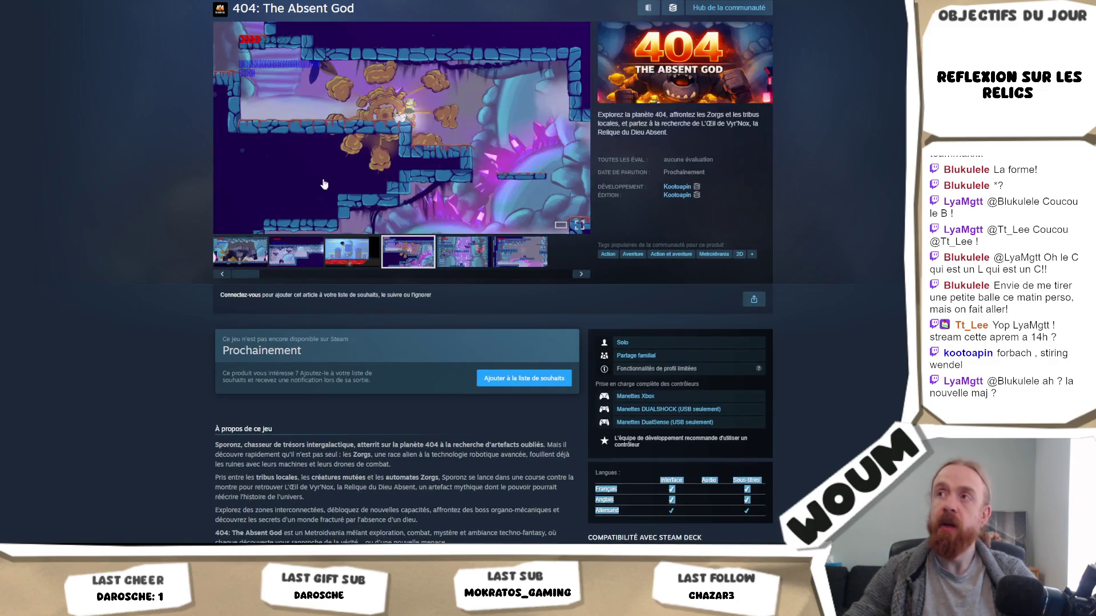
key("alt+Tab")
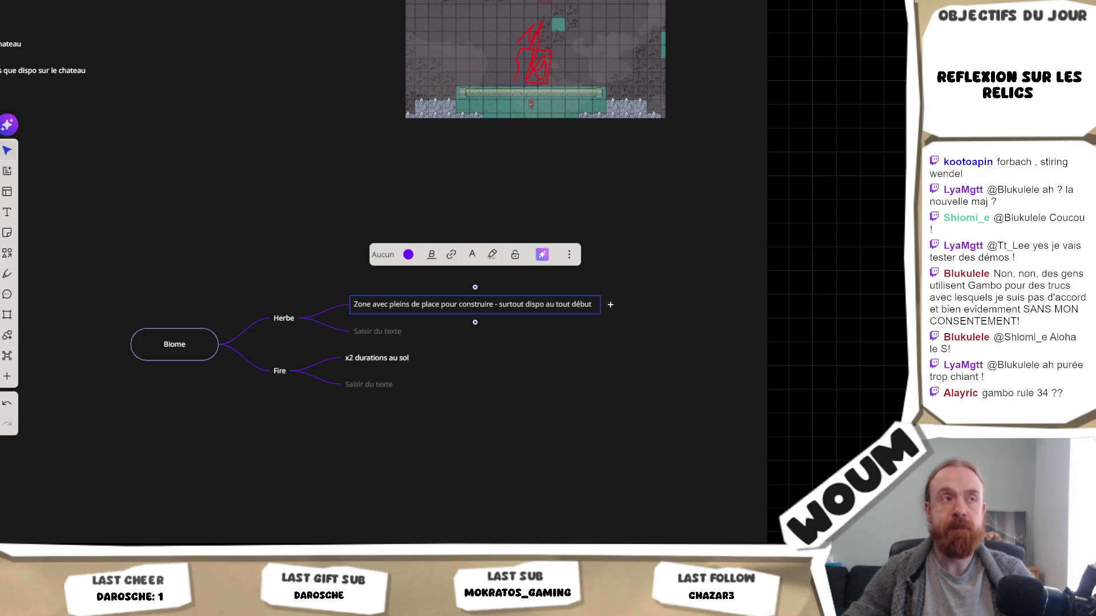
Deselect the Herbe node and drag 'x2 durations au sol' below the empty Fire child node.
left_click(290, 278)
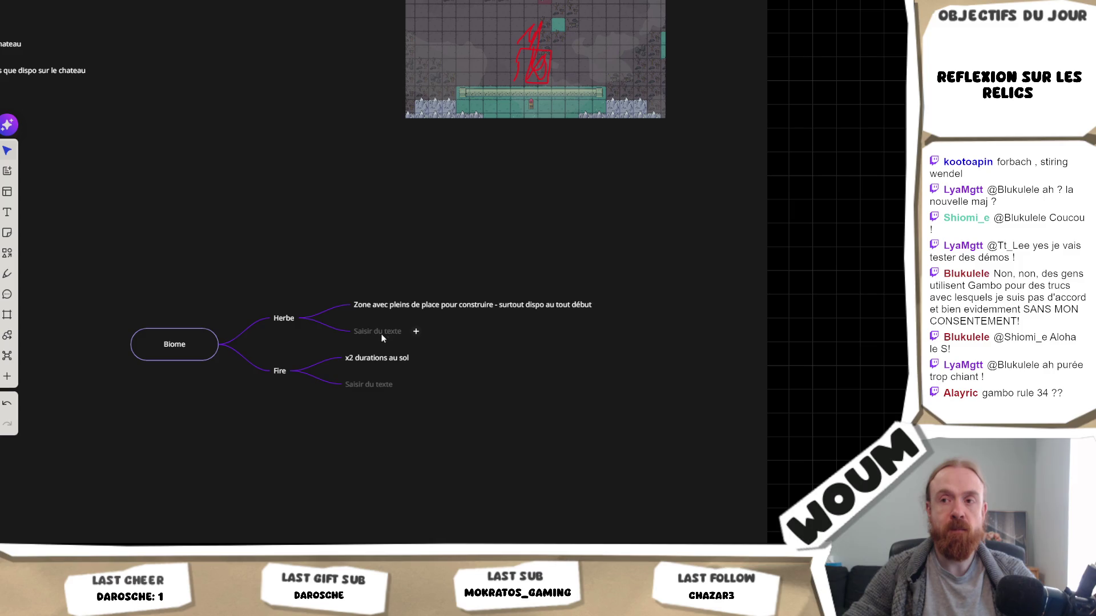
mouse_move(368, 362)
left_mouse_down()
mouse_move(368, 399)
mouse_move(378, 385)
left_mouse_up()
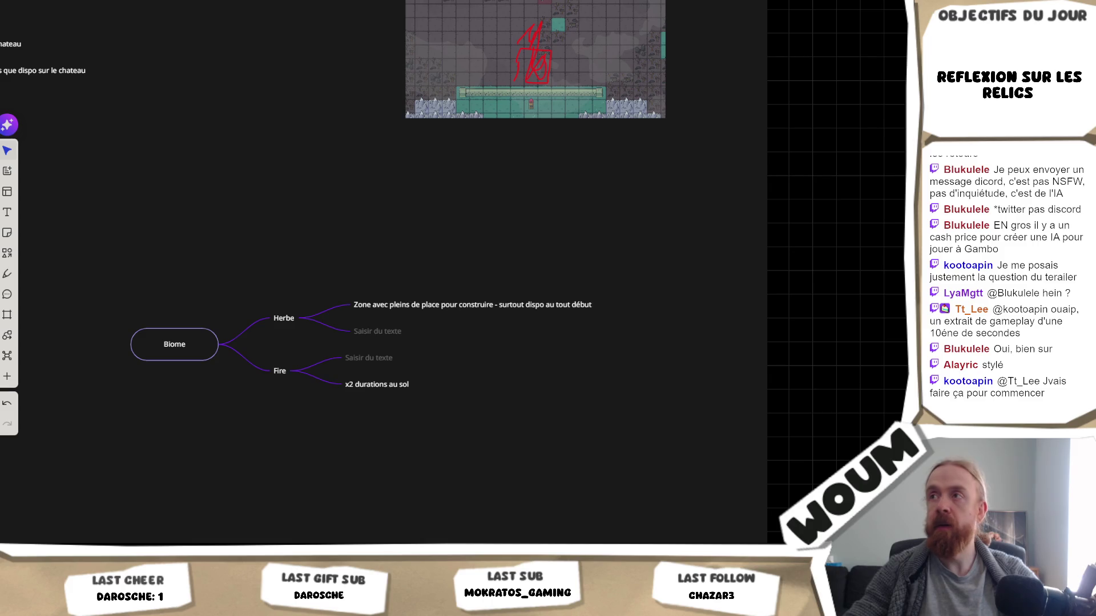
Load the $10k AI video-game challenge post from the pasted link in a new tab.
key("ctrl+t")
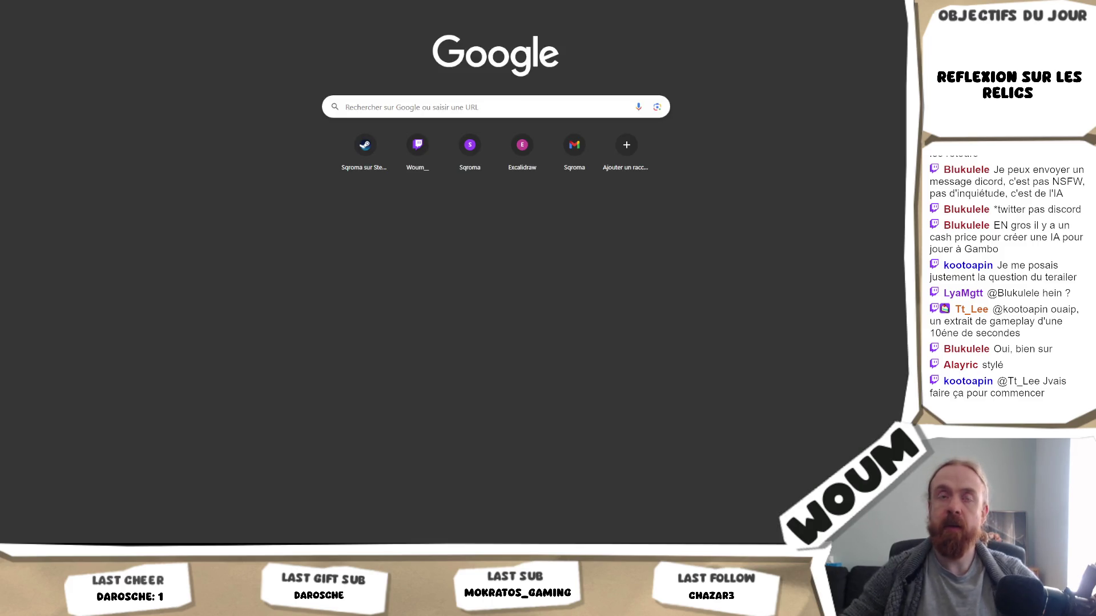
key("ctrl+v")
key("Return")
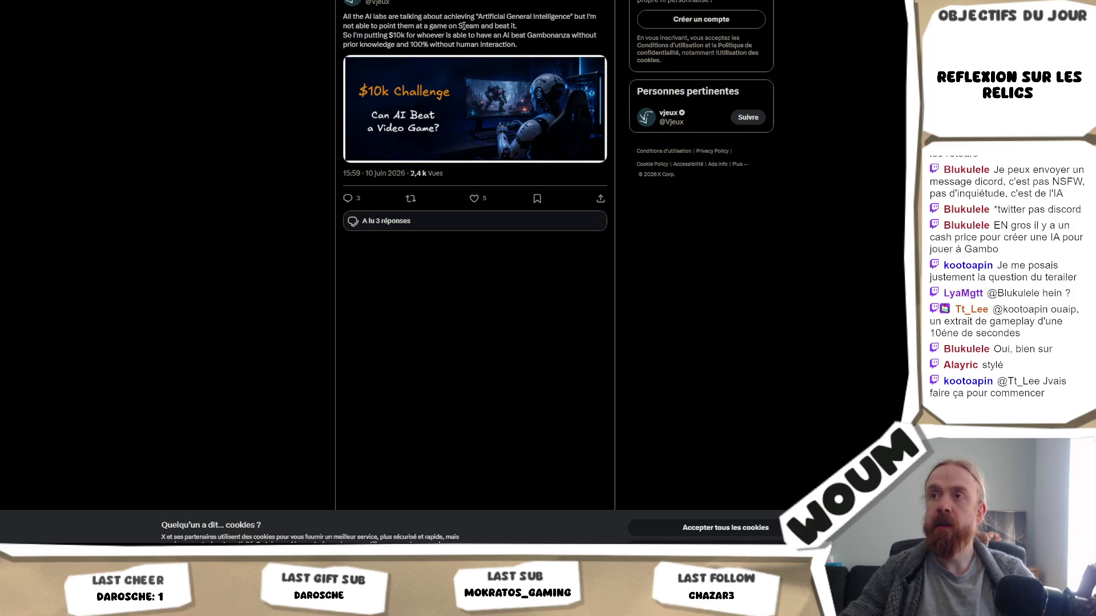
right_click(523, 39)
key("Escape")
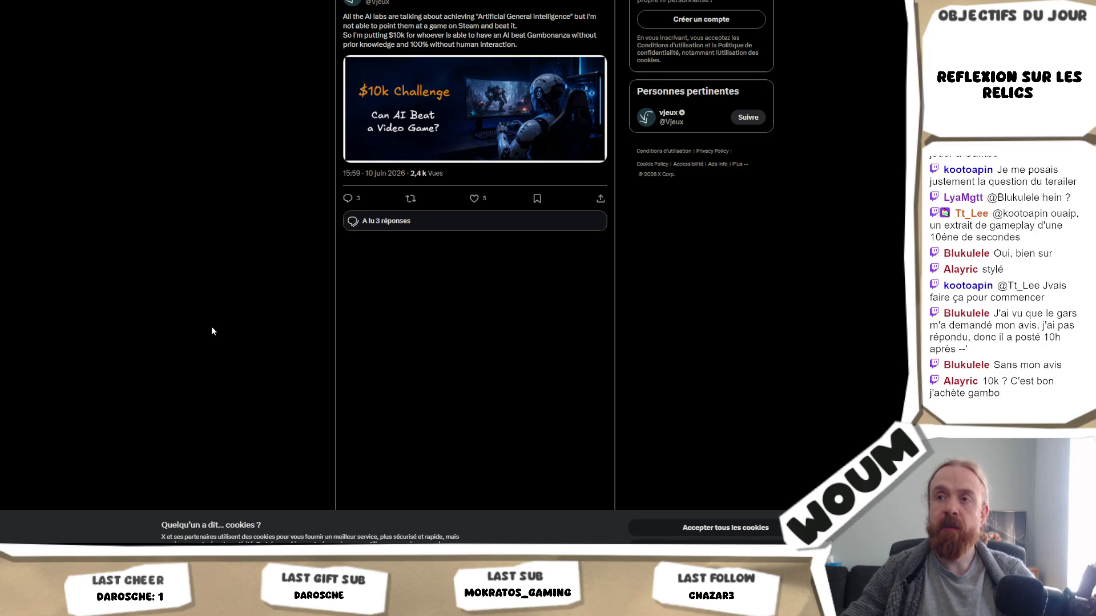
left_click(415, 223)
left_click(233, 177)
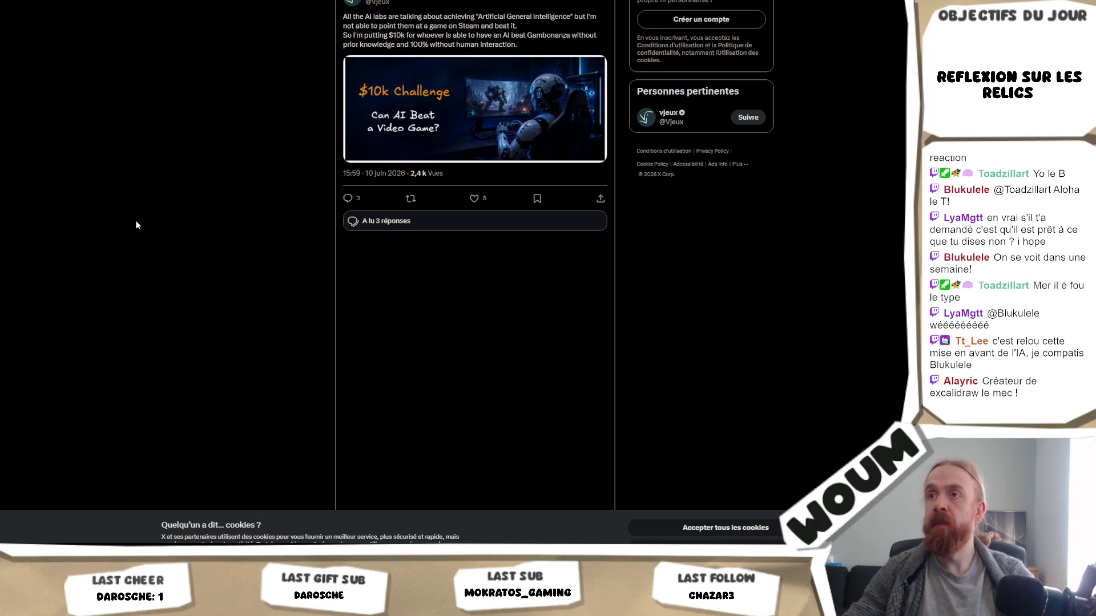
mouse_move(382, 2)
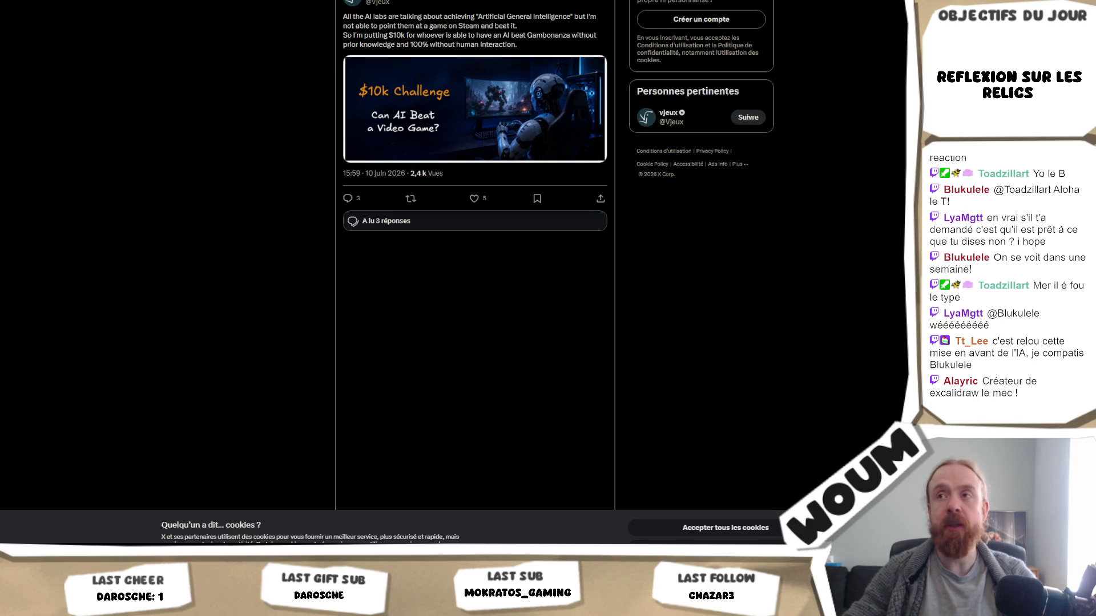
Switch from the X post back to the Miro Biome mind map board.
key("ctrl+Tab")
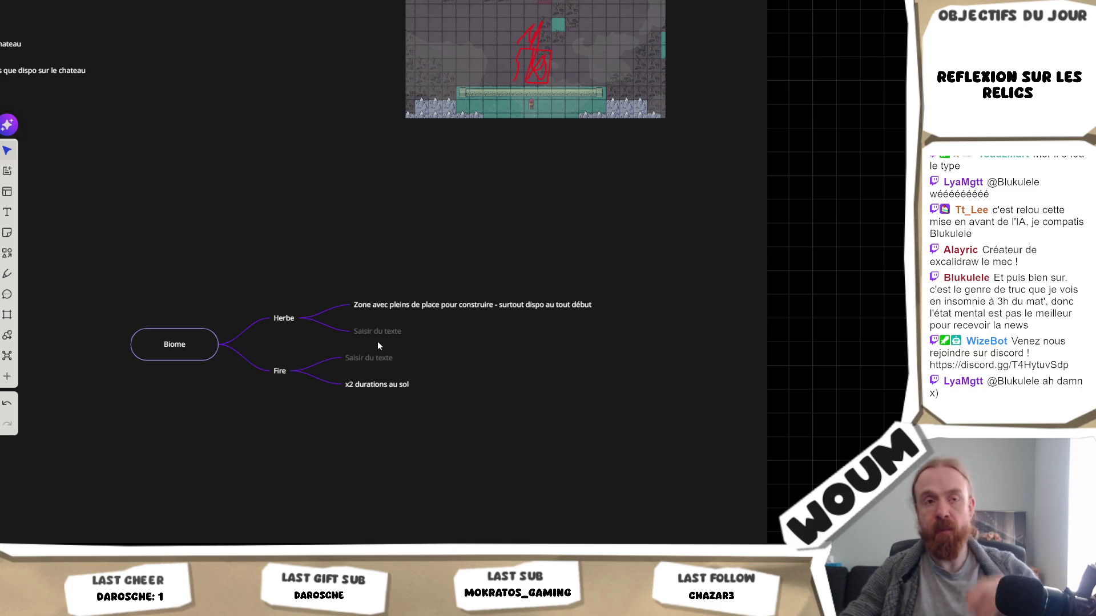
Put the empty second node under Herbe into text-editing mode.
mouse_move(374, 353)
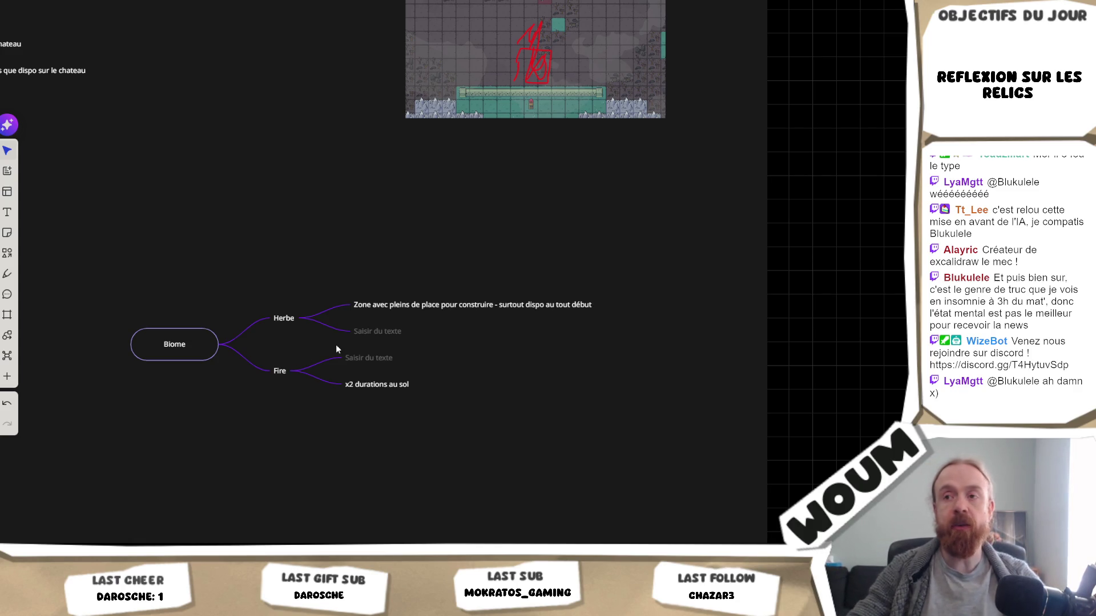
double_click(360, 331)
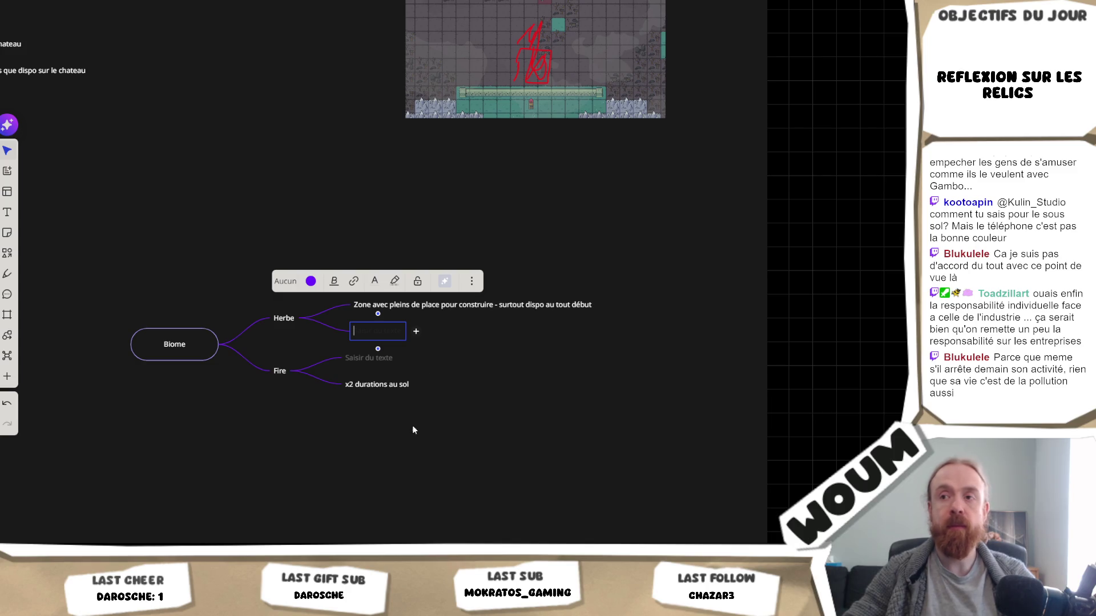
left_click(320, 468)
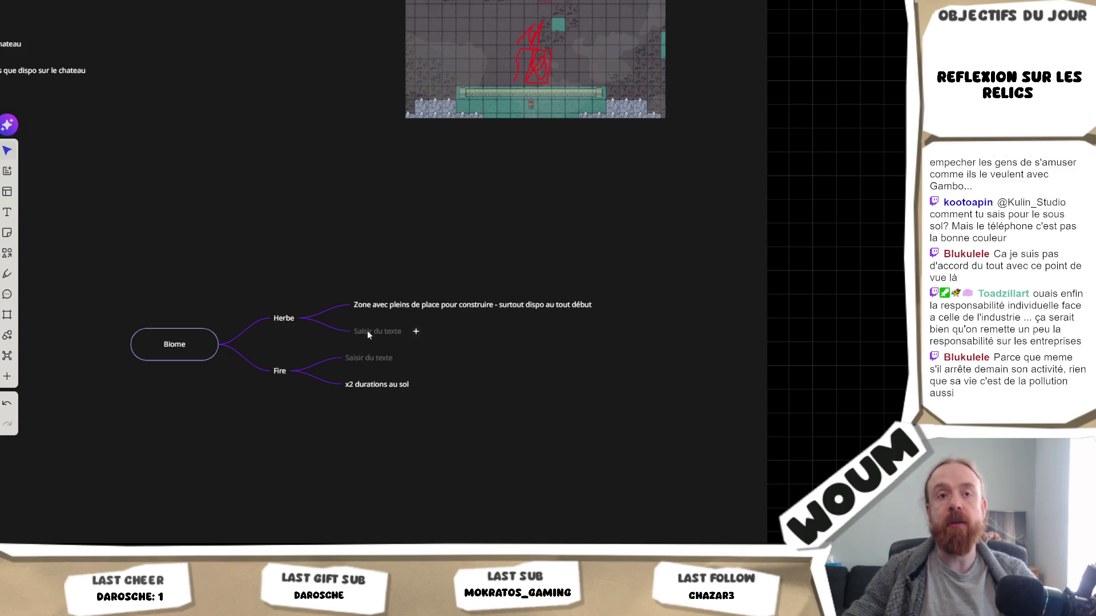
left_click(367, 330)
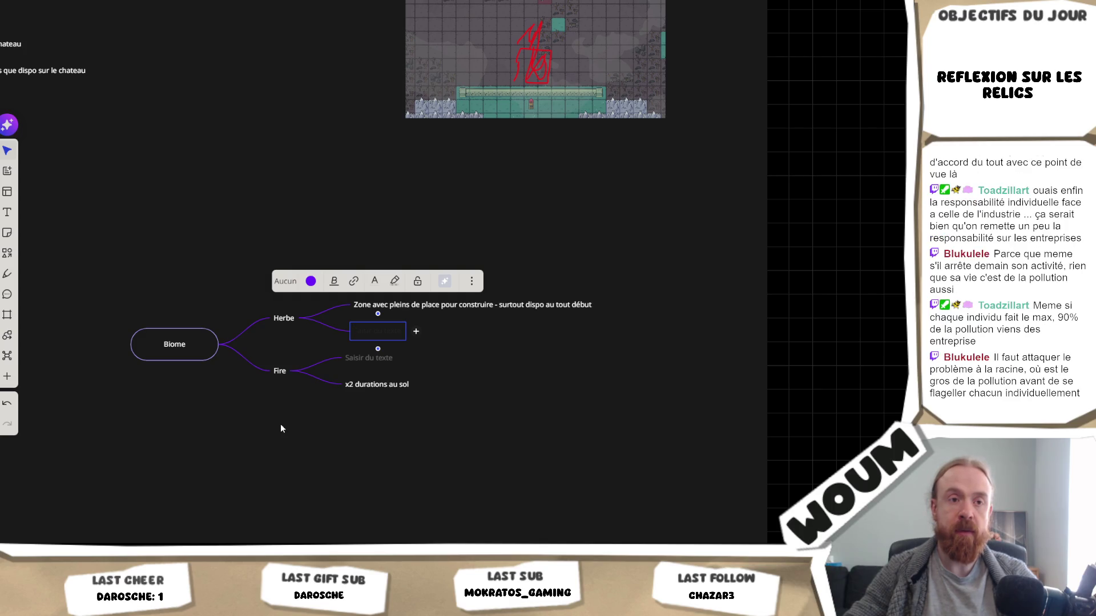
left_click(322, 457)
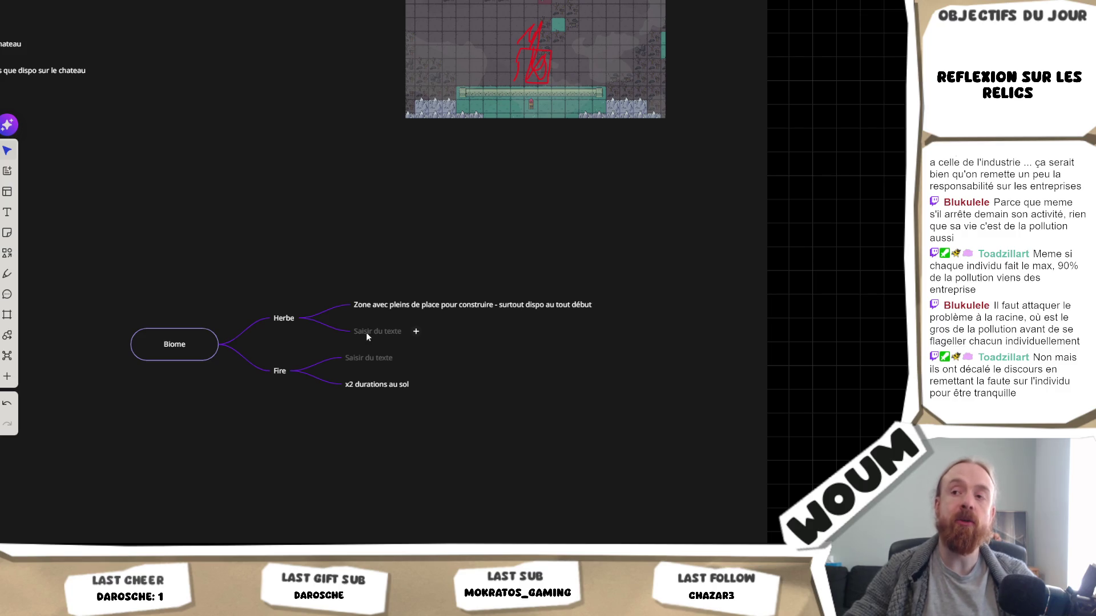
left_click(366, 335)
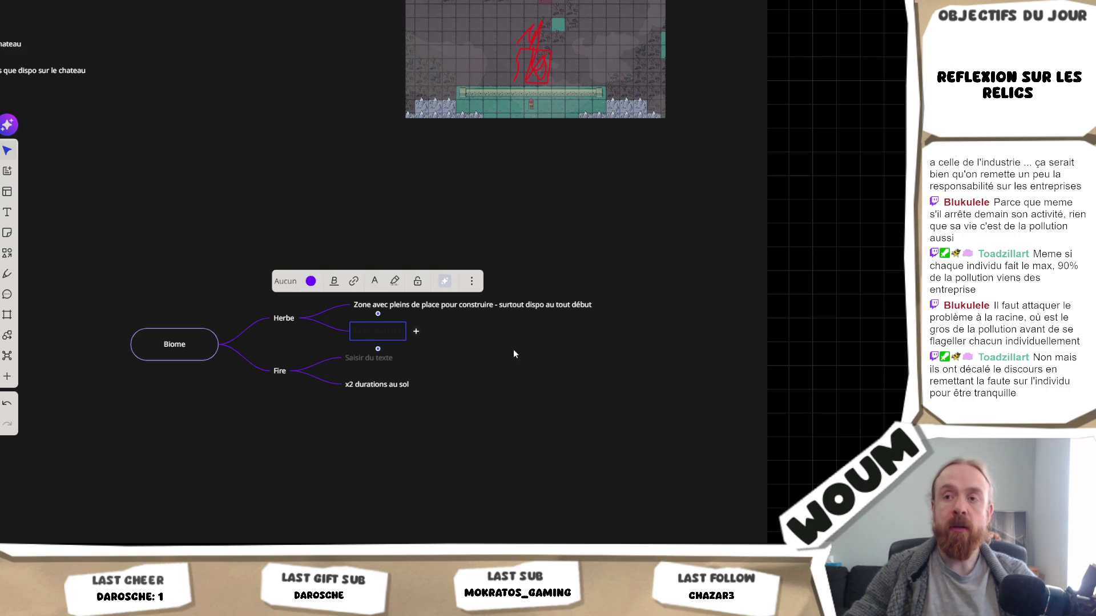
key("Escape")
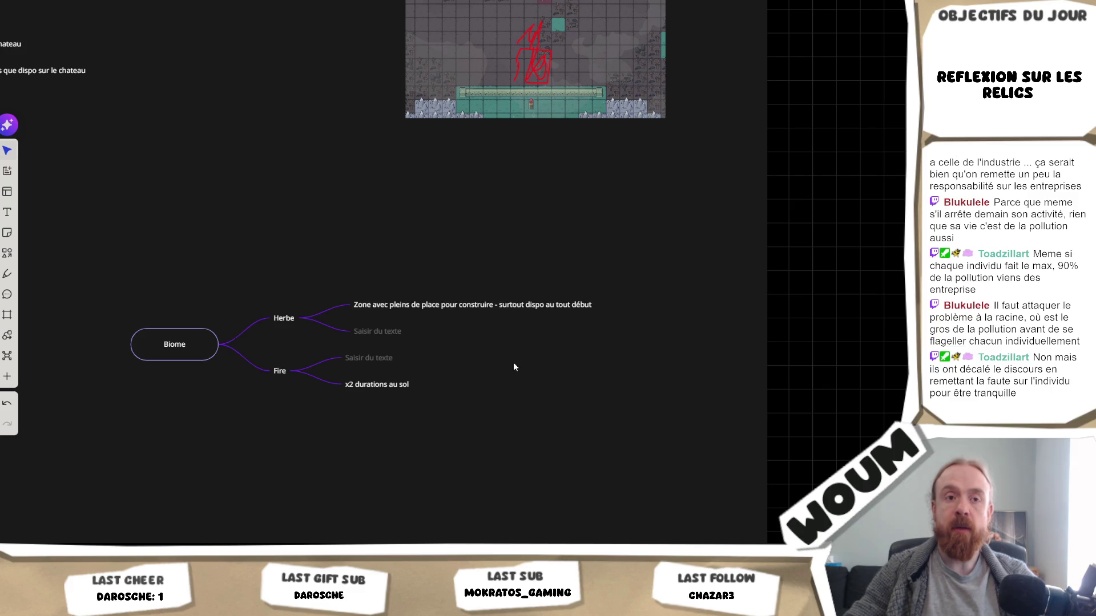
double_click(390, 338)
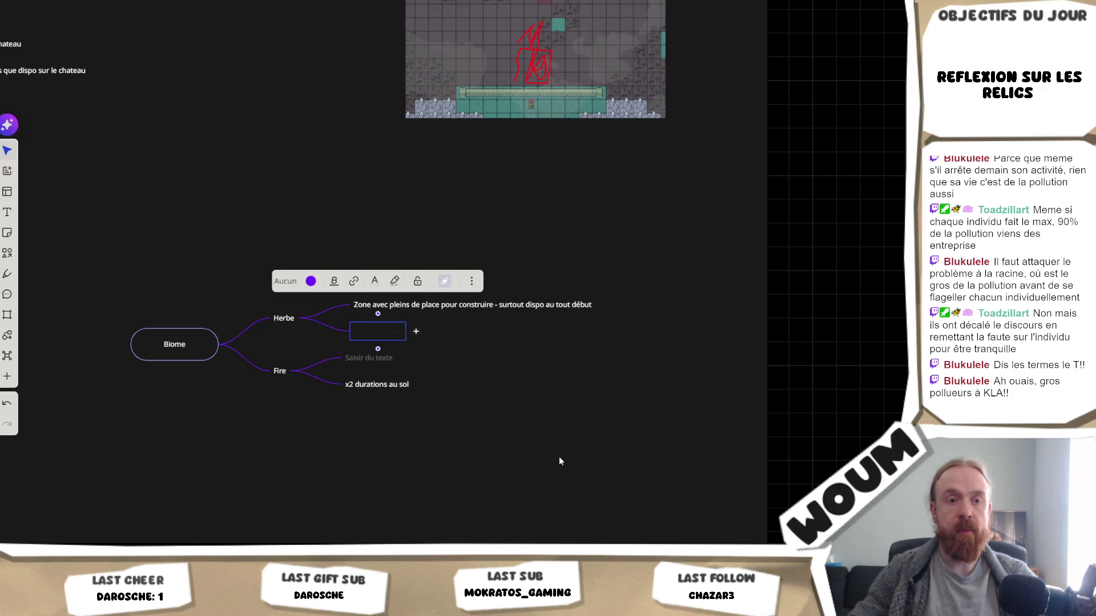
left_click(275, 434)
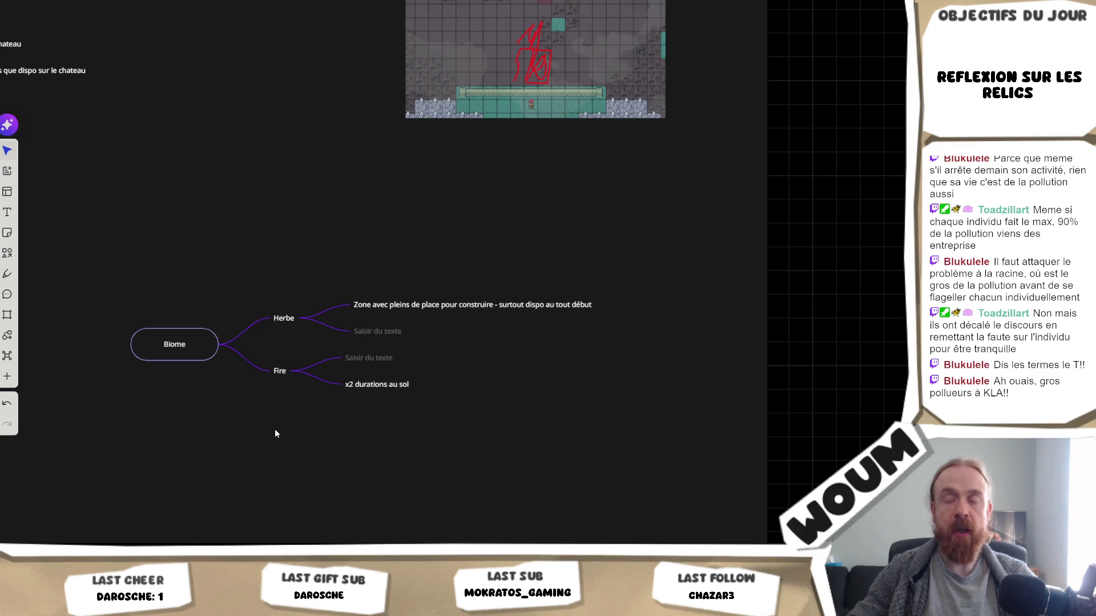
left_click(377, 334)
left_click(367, 336)
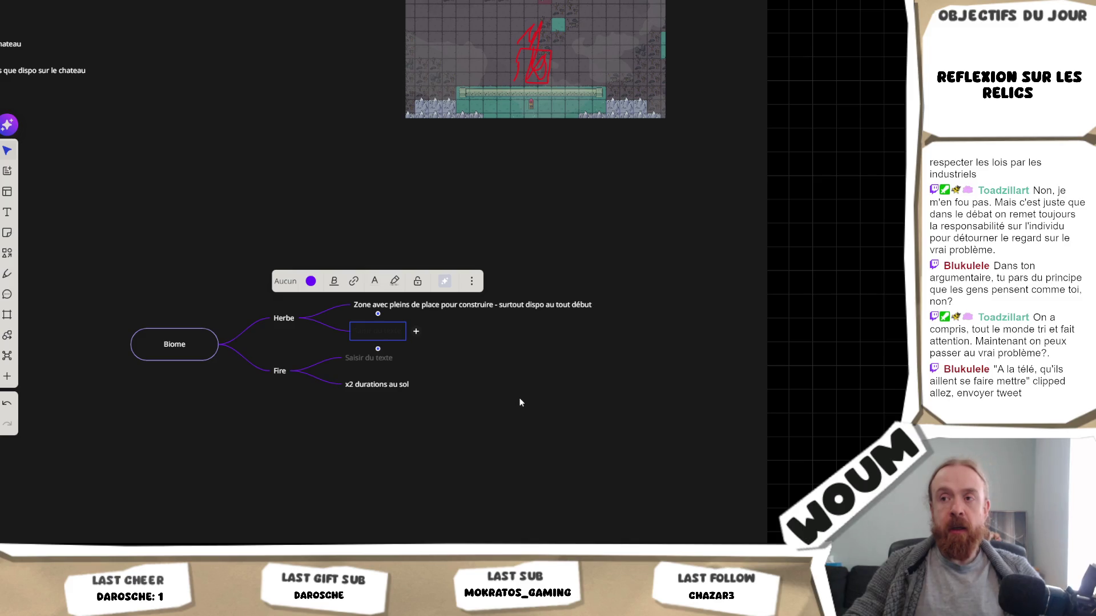
left_click_drag(362, 385, 368, 354)
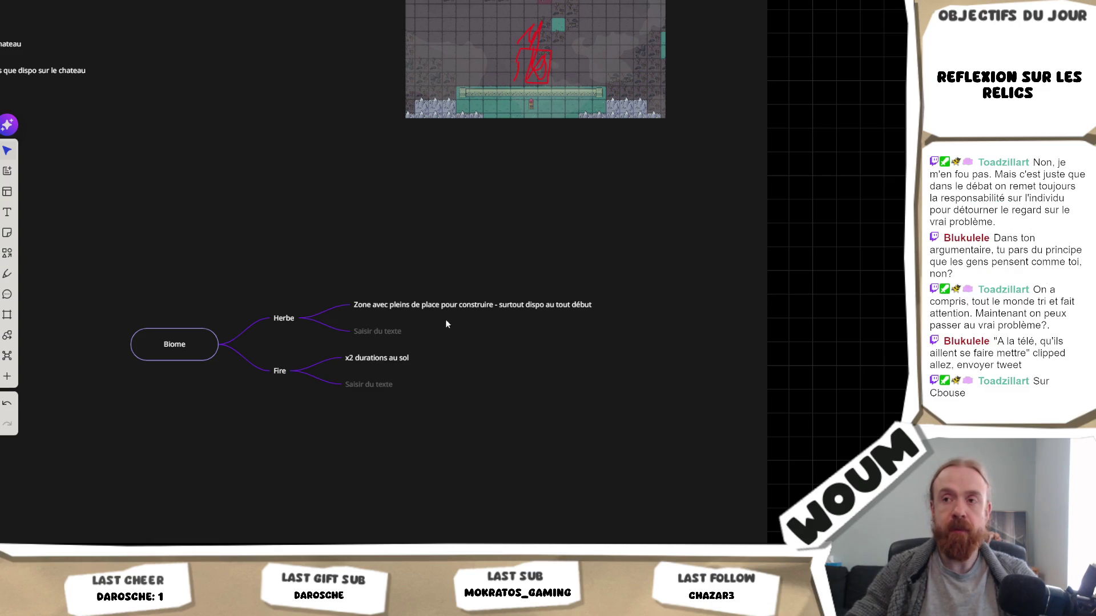
Select the empty child node under Herbe.
left_click(386, 331)
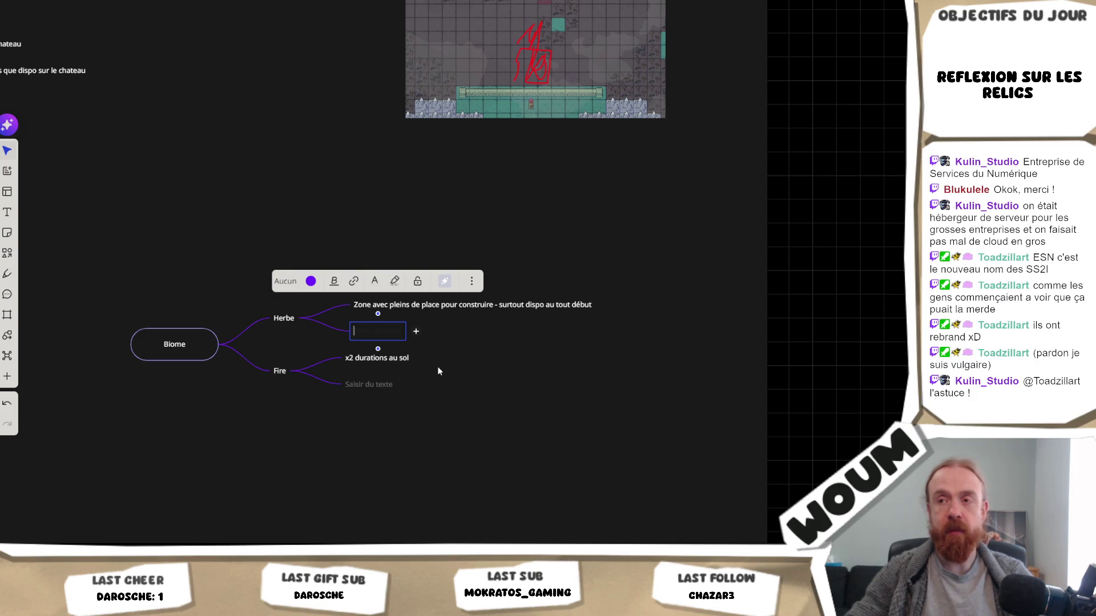
Scroll the board up to bring Herbe's child nodes into view.
scroll(454, 368, "up", 1)
scroll(474, 368, "up", 1)
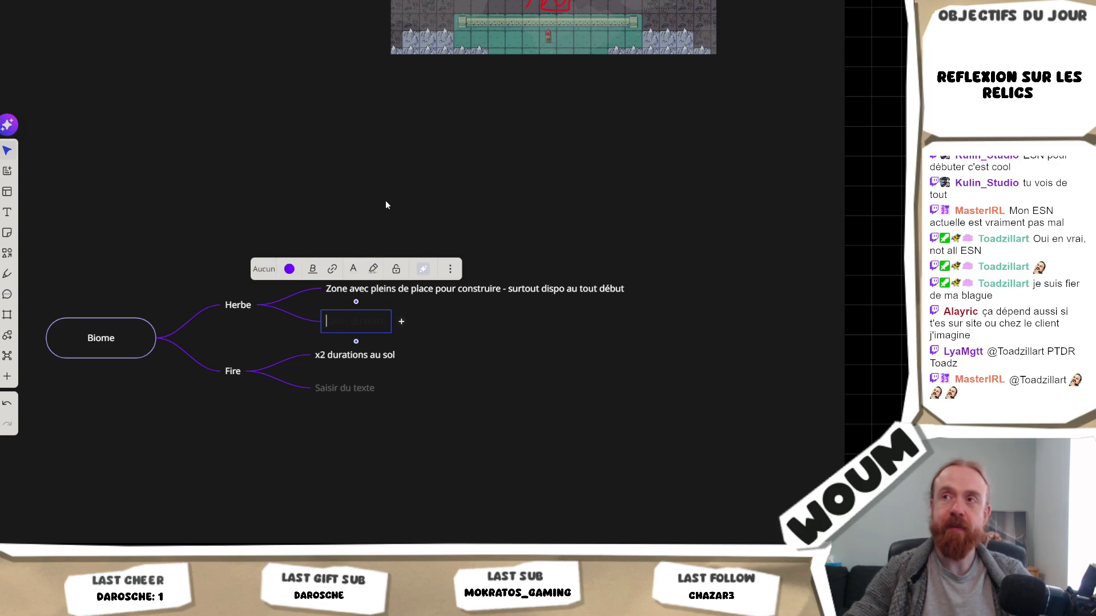
Delete Fire's two child nodes and rename the Fire branch to Foret.
left_click(471, 362)
mouse_move(494, 405)
left_mouse_down()
mouse_move(250, 355)
mouse_move(296, 355)
left_mouse_up()
key("Delete")
double_click(233, 371)
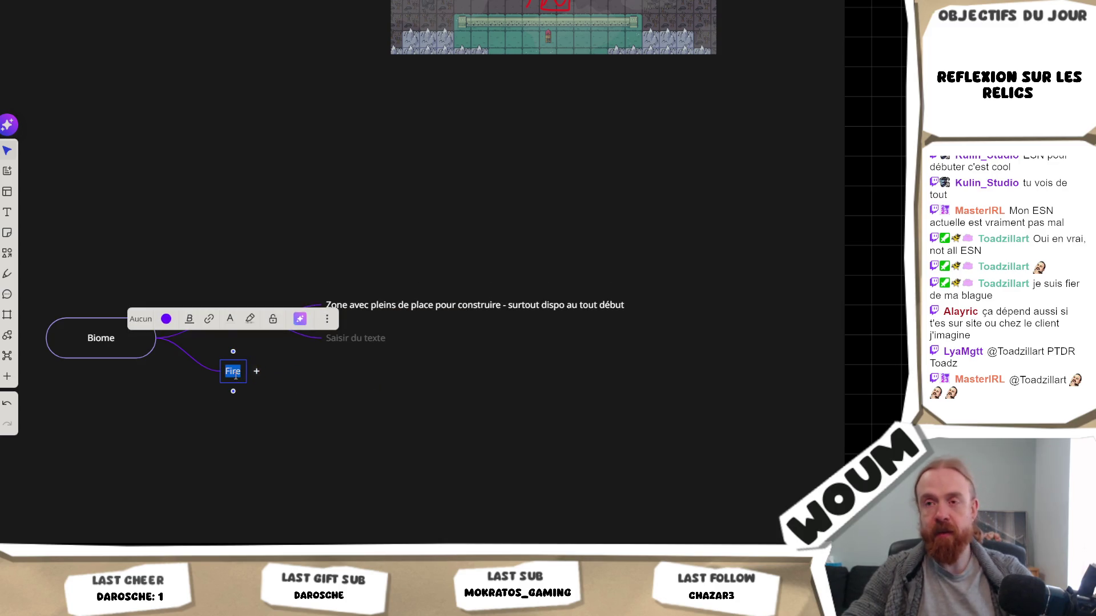
type("Foret")
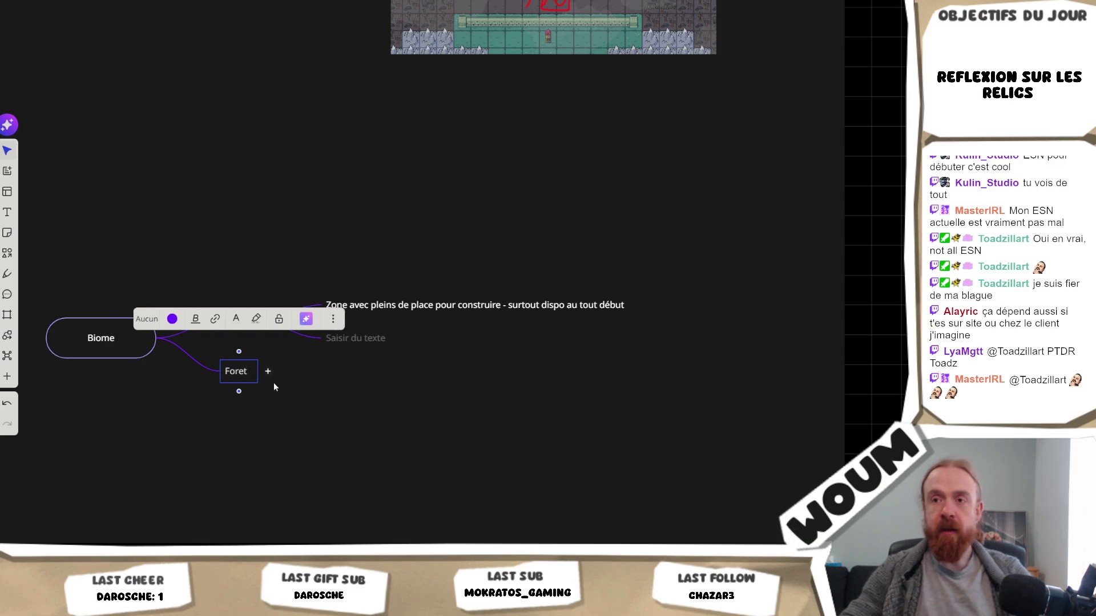
Add a Foret child reading 'Zone avec surtout foret + quelques champs'.
left_click(268, 371)
type("Zone")
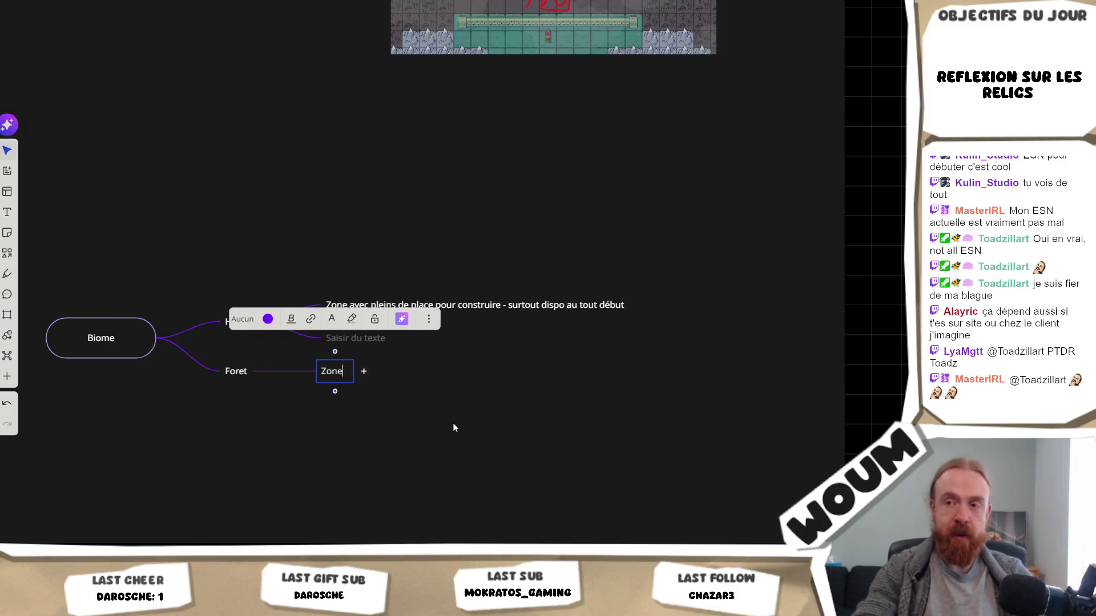
type(" avec surtout fore")
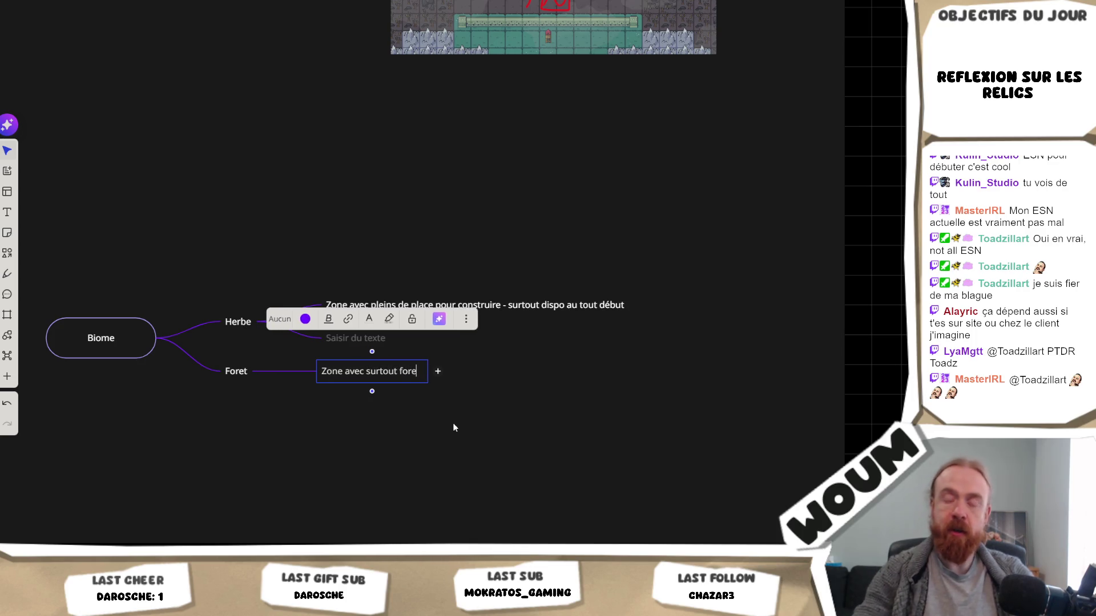
type("t + quelques ")
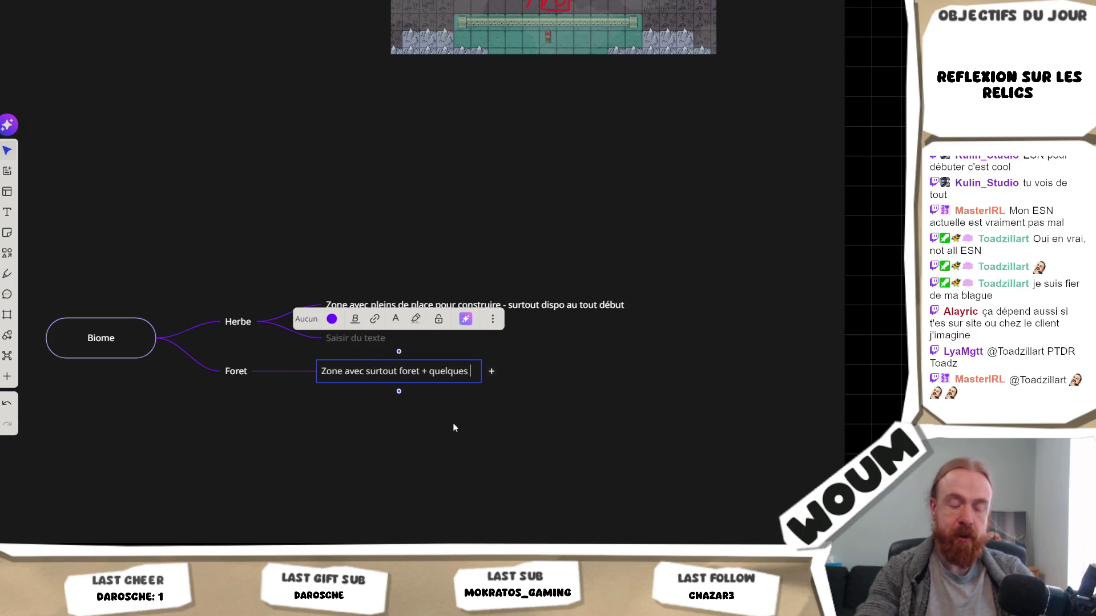
type("champs")
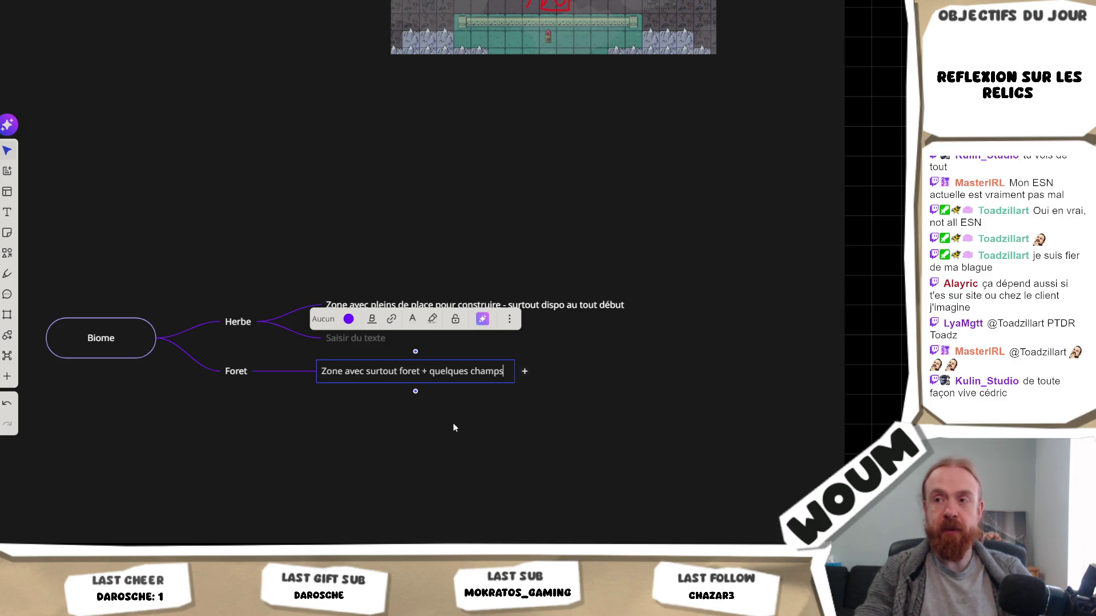
type(" (")
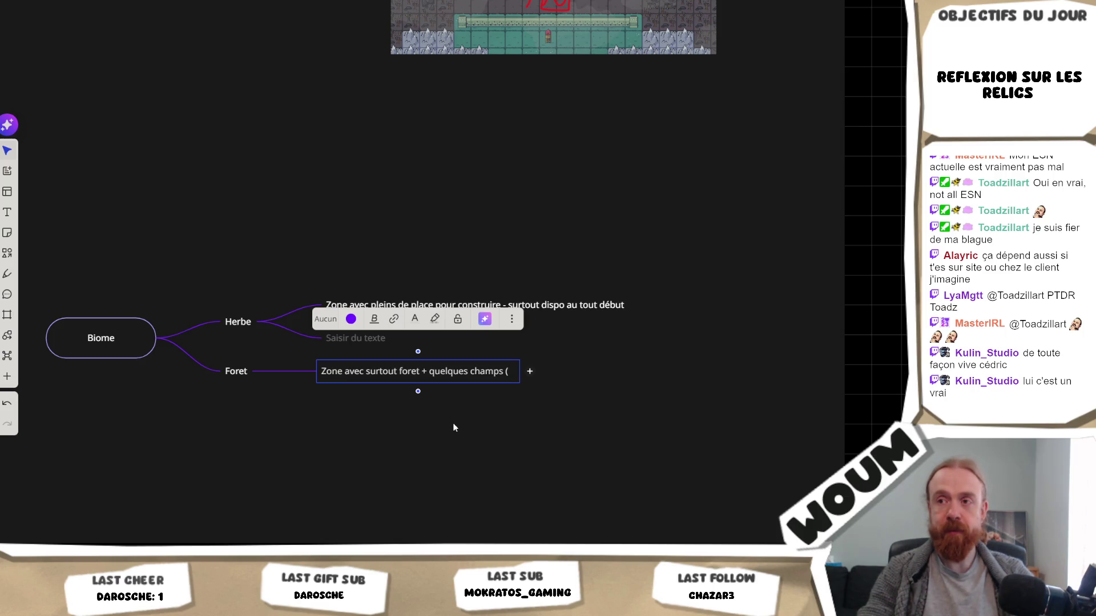
key("BackSpace")
key("BackSpace")
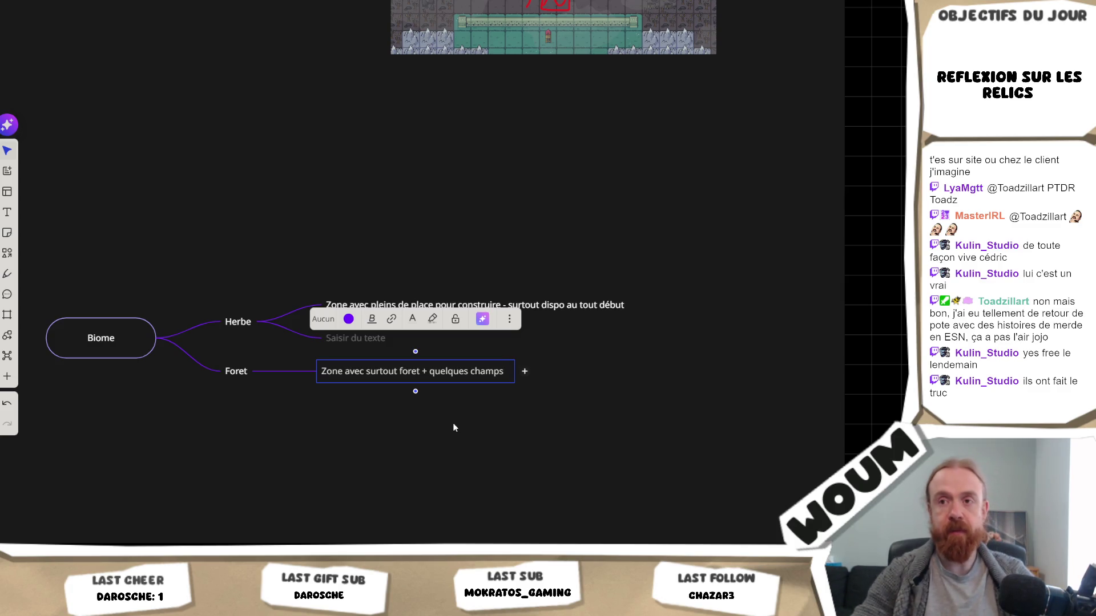
left_click(400, 418)
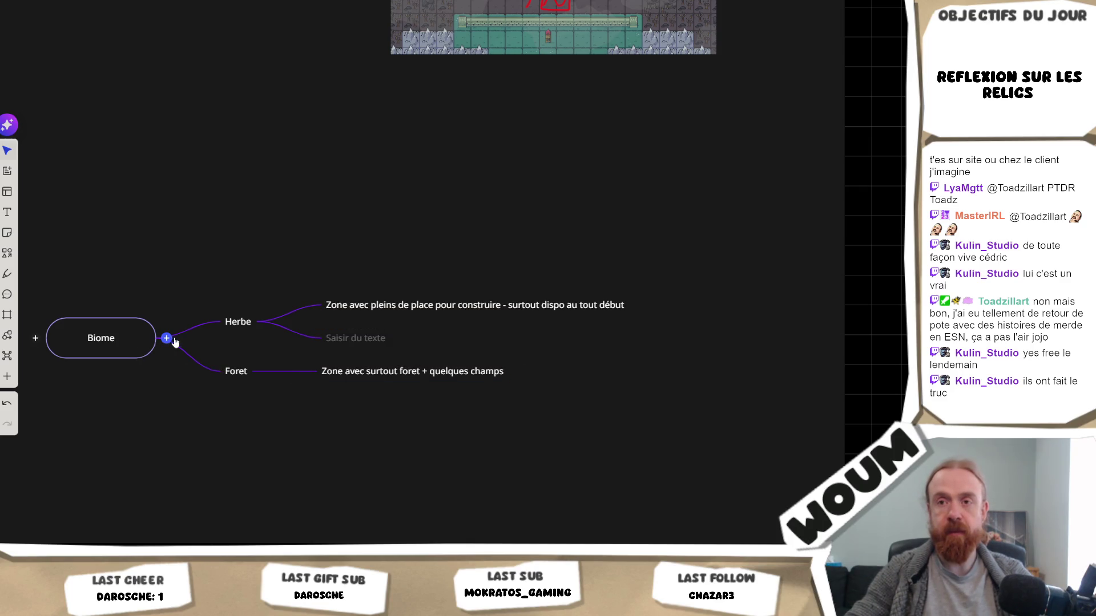
Add a new empty branch to the Biome root below Foret.
left_click(171, 340)
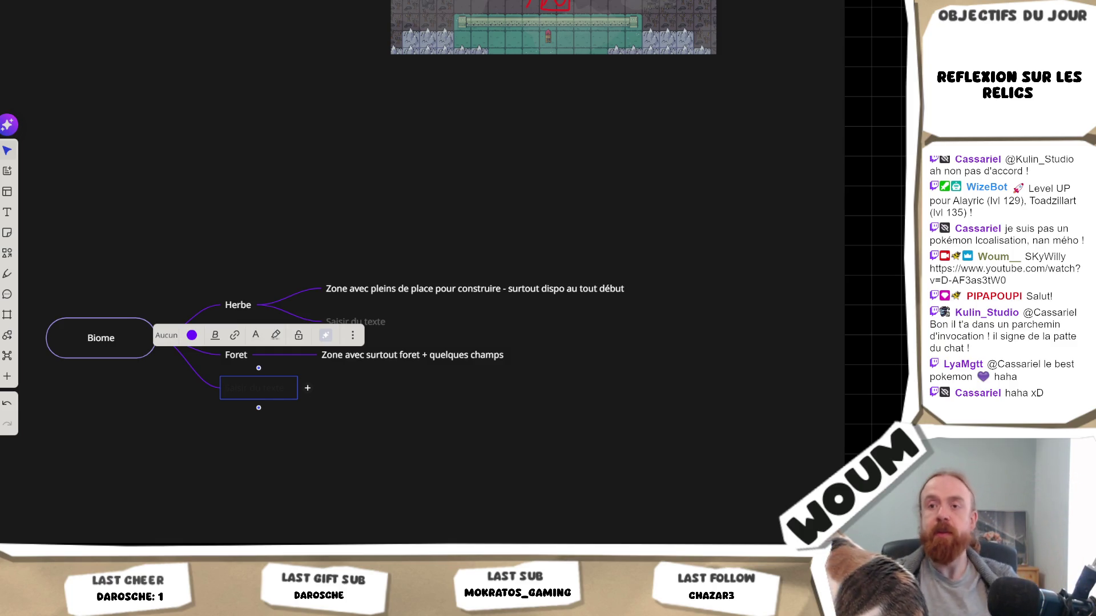
Fill Herbe's empty second child node with 'ruine ?'.
left_click(377, 394)
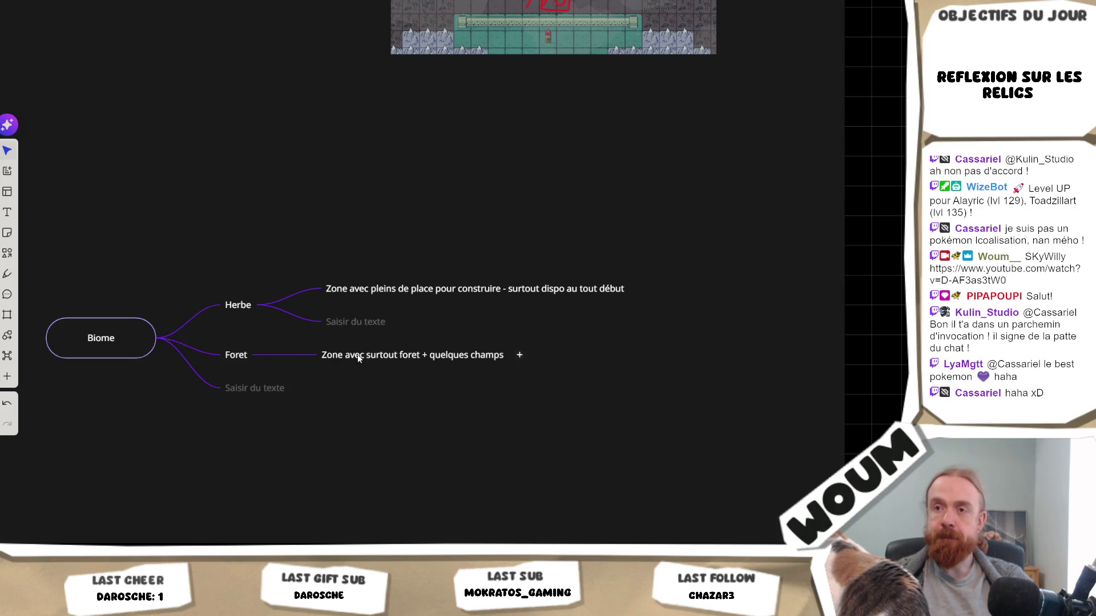
left_click(343, 323)
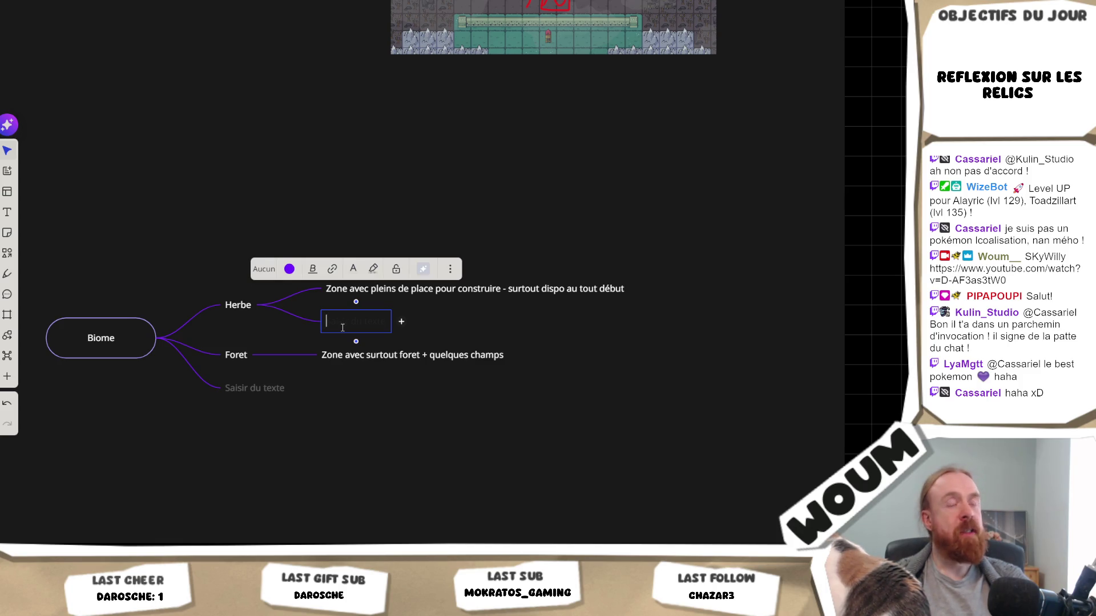
type("ruine ?")
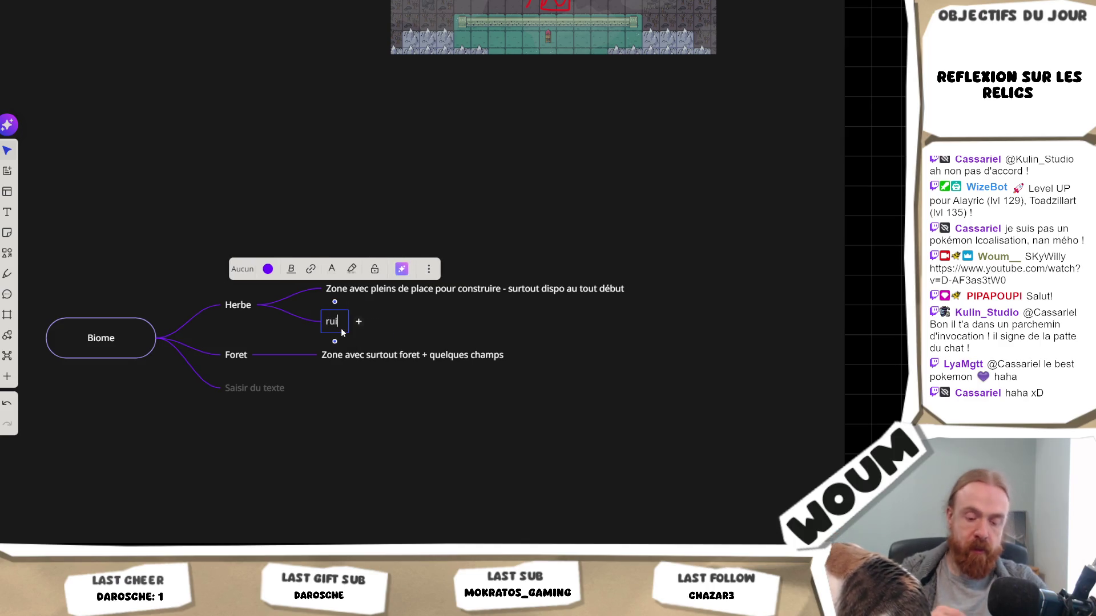
key("Escape")
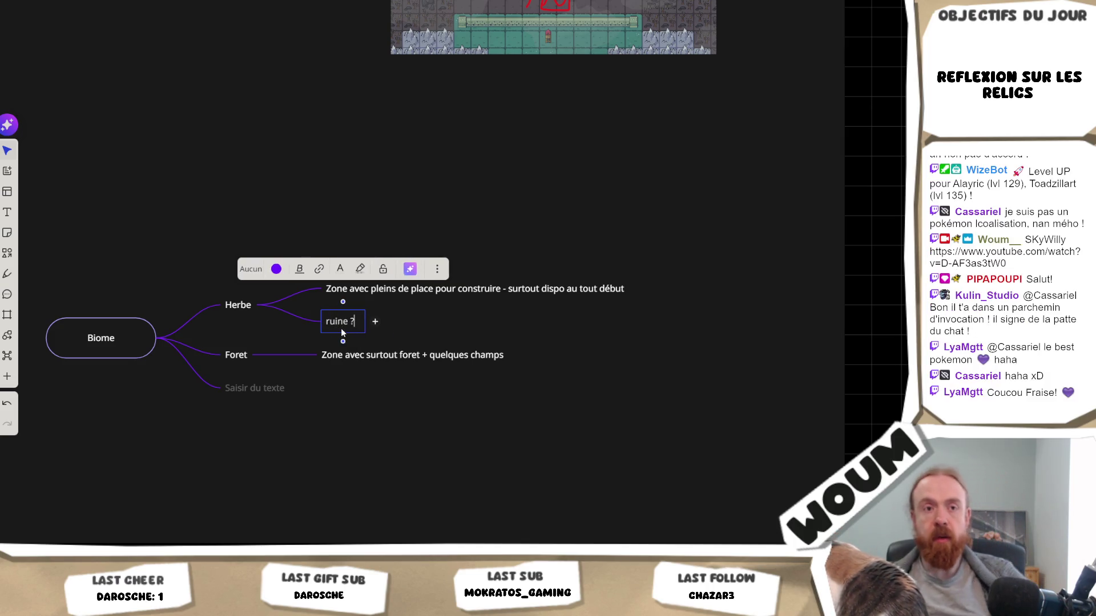
left_click(413, 317)
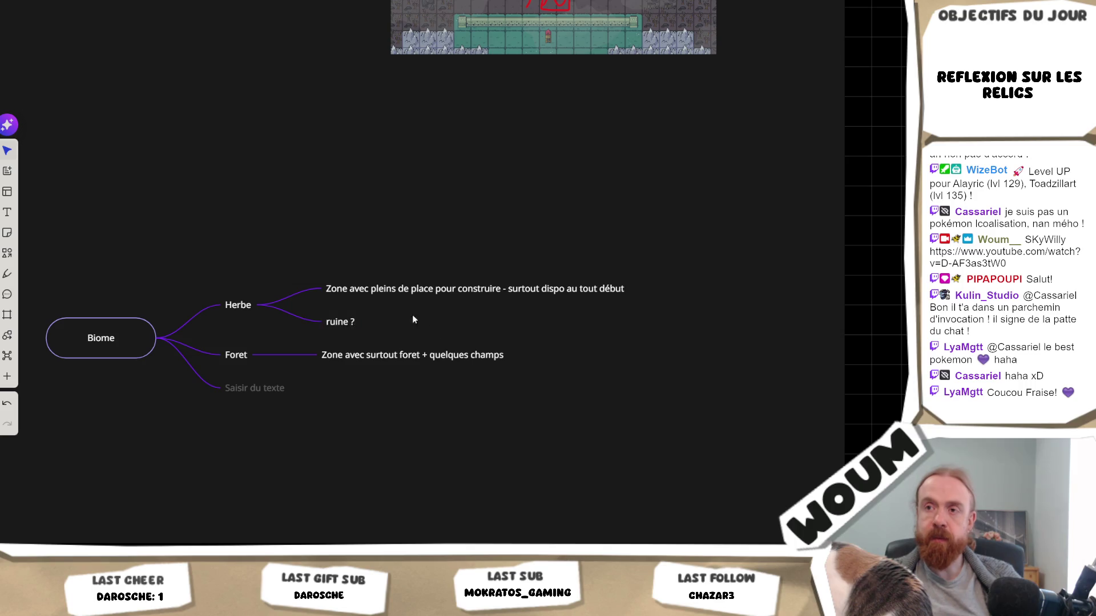
left_click(342, 323)
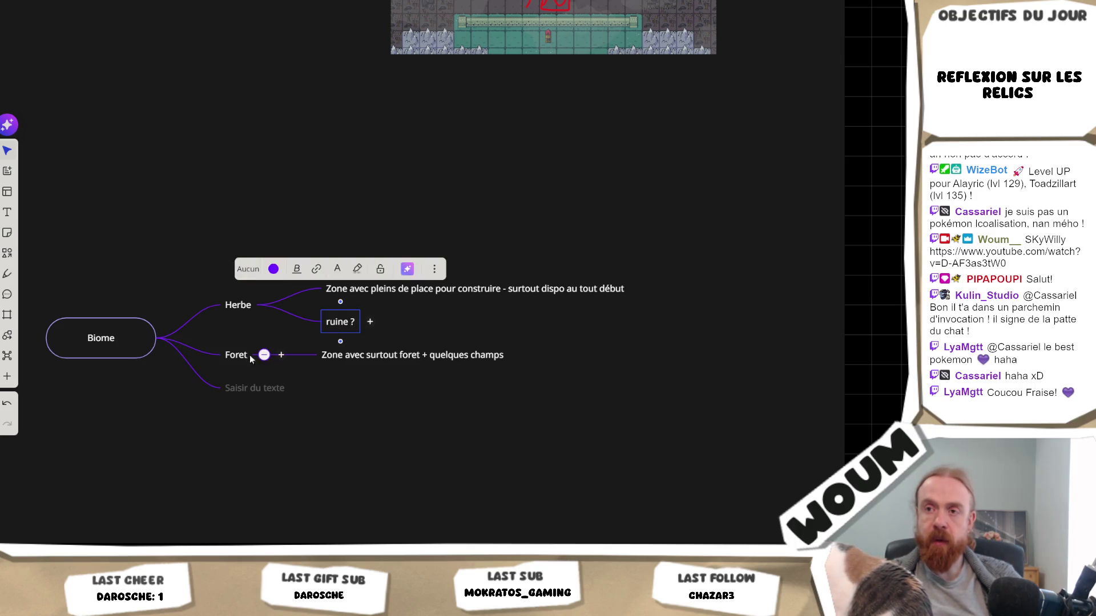
Add a second child under Foret reading 'ruine prod'.
left_click(284, 355)
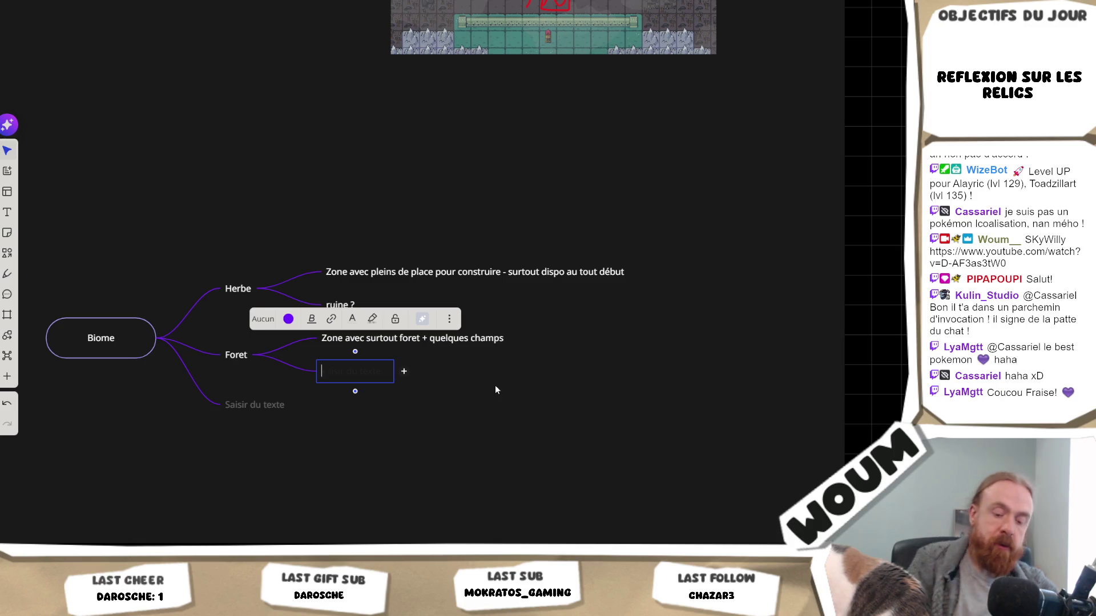
type("ruine prod")
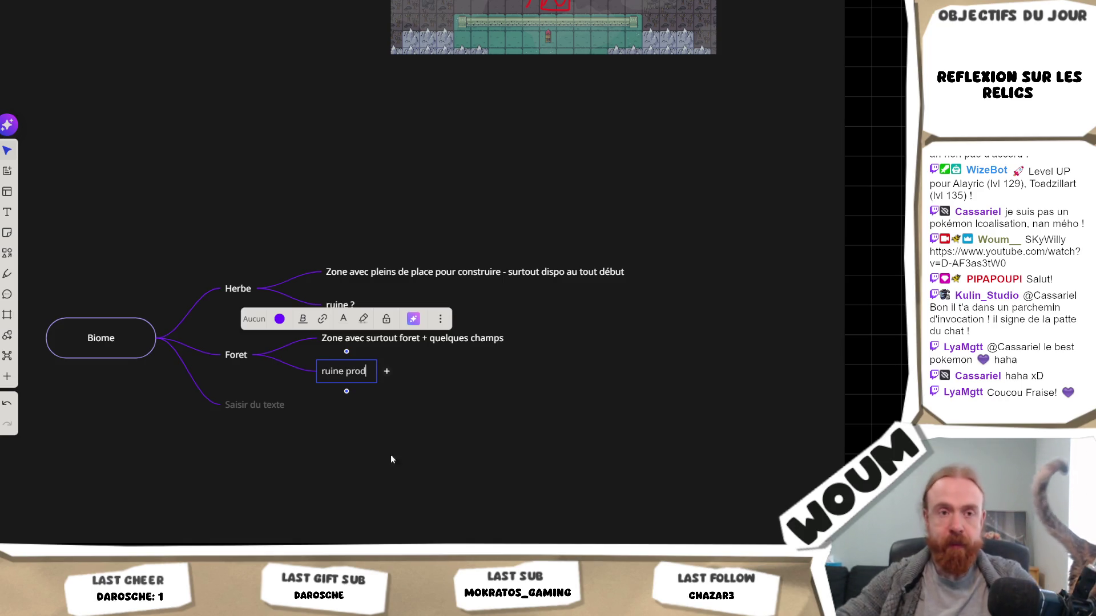
left_click(317, 485)
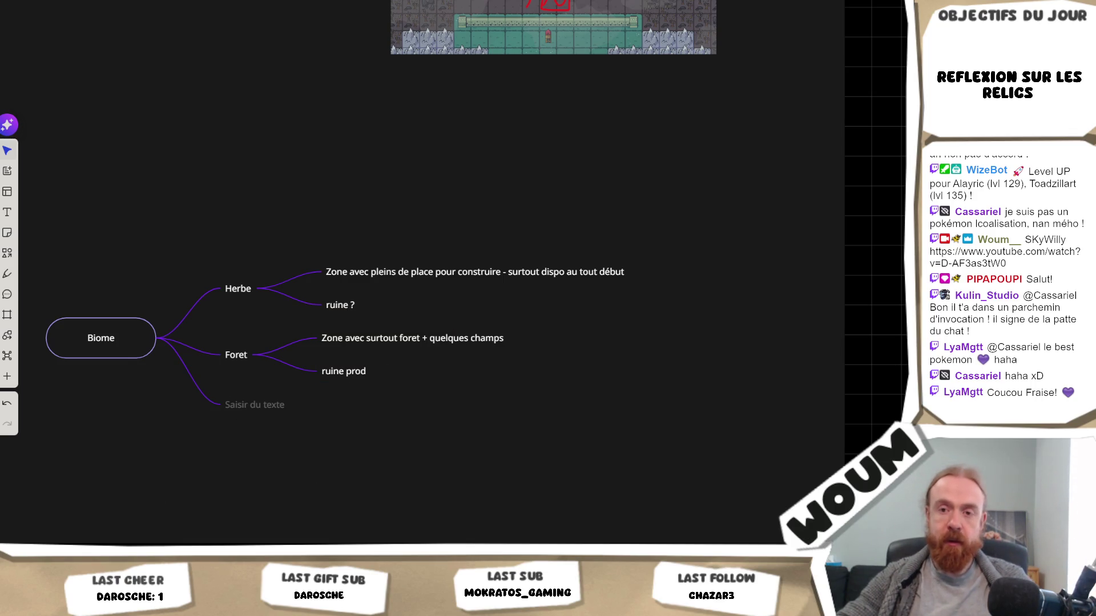
Search Unity's project assets for 'ruin', then return to Miro.
key("alt+Tab")
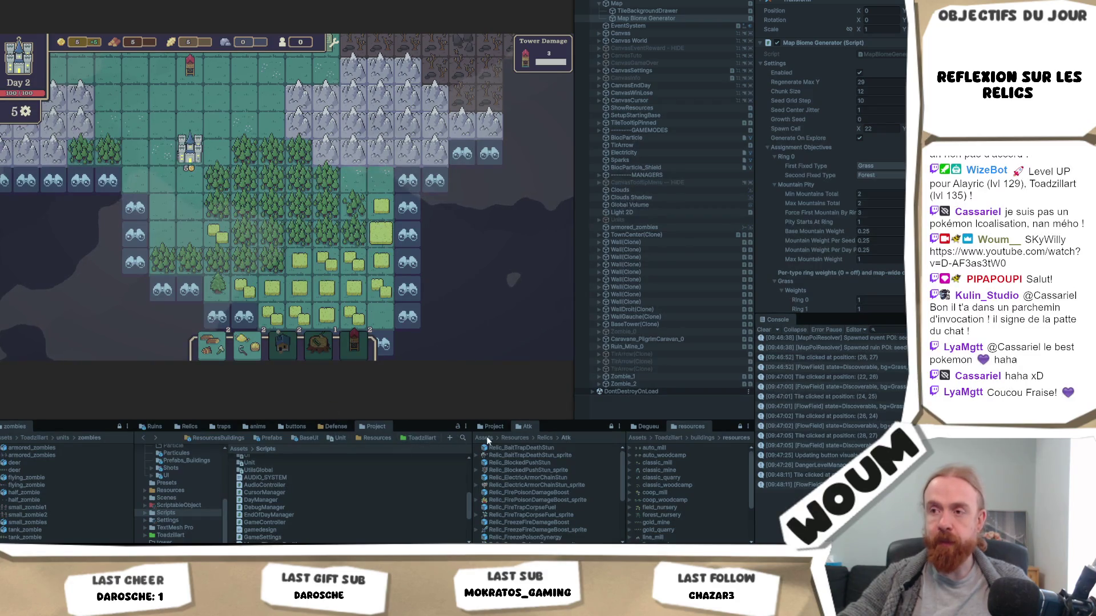
left_click(463, 437)
type("ru")
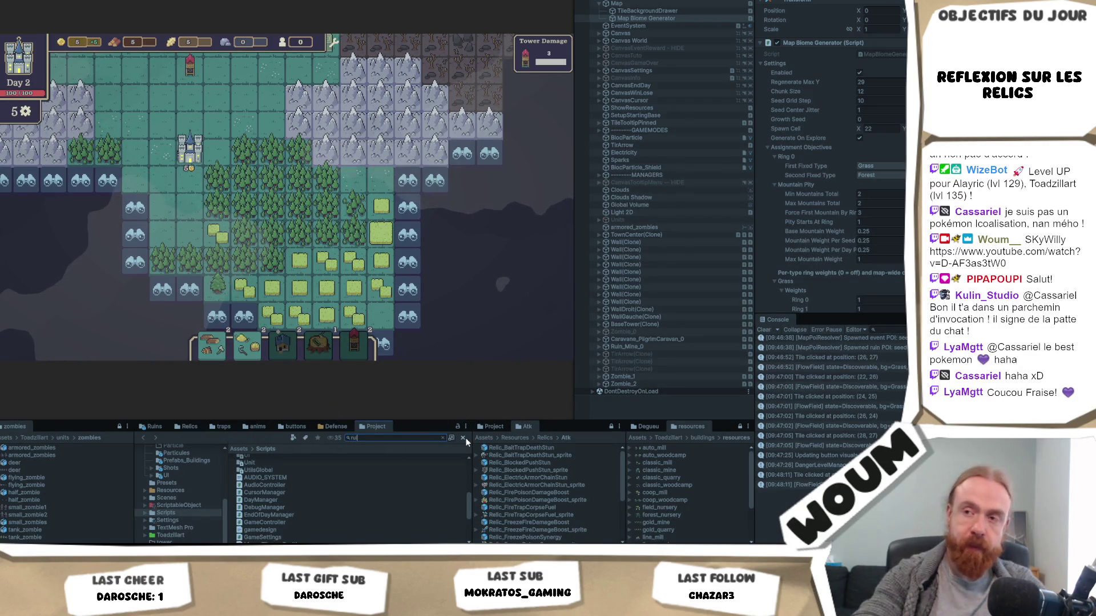
type("ine")
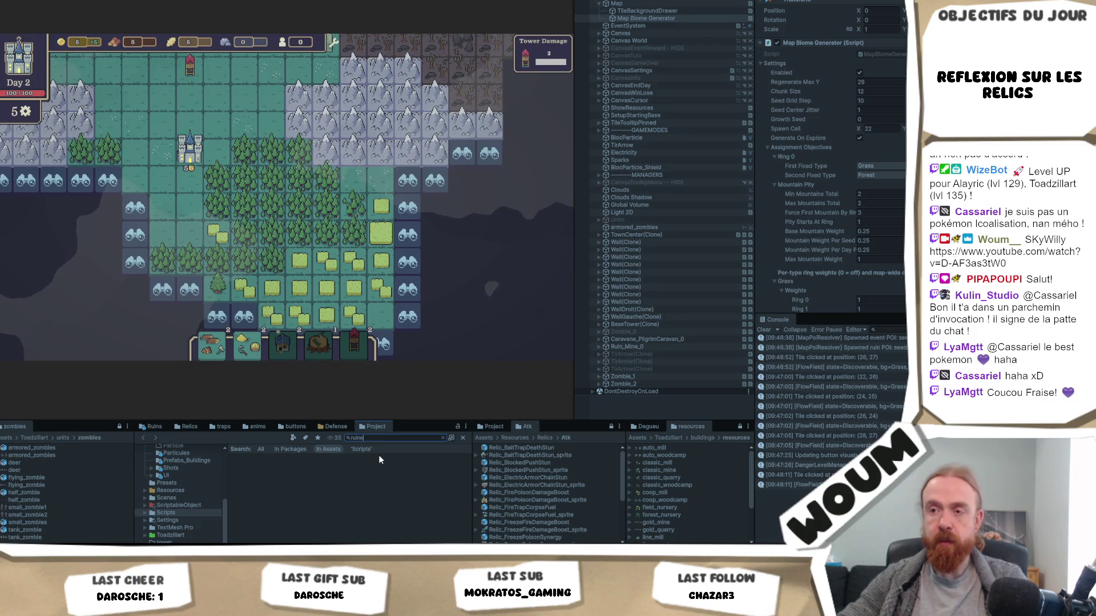
key("BackSpace")
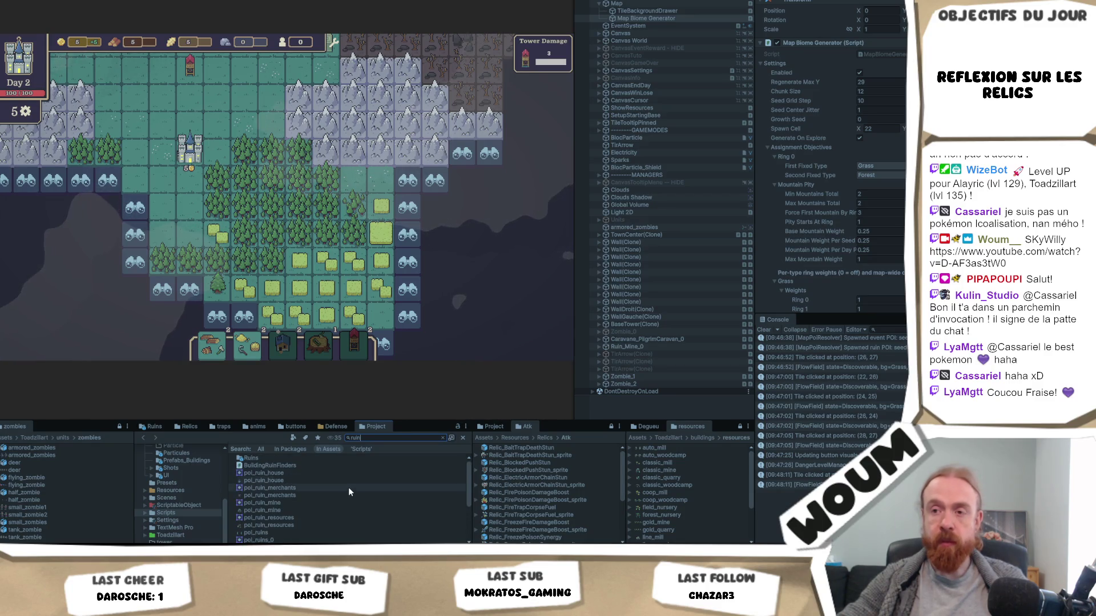
key("alt+Tab")
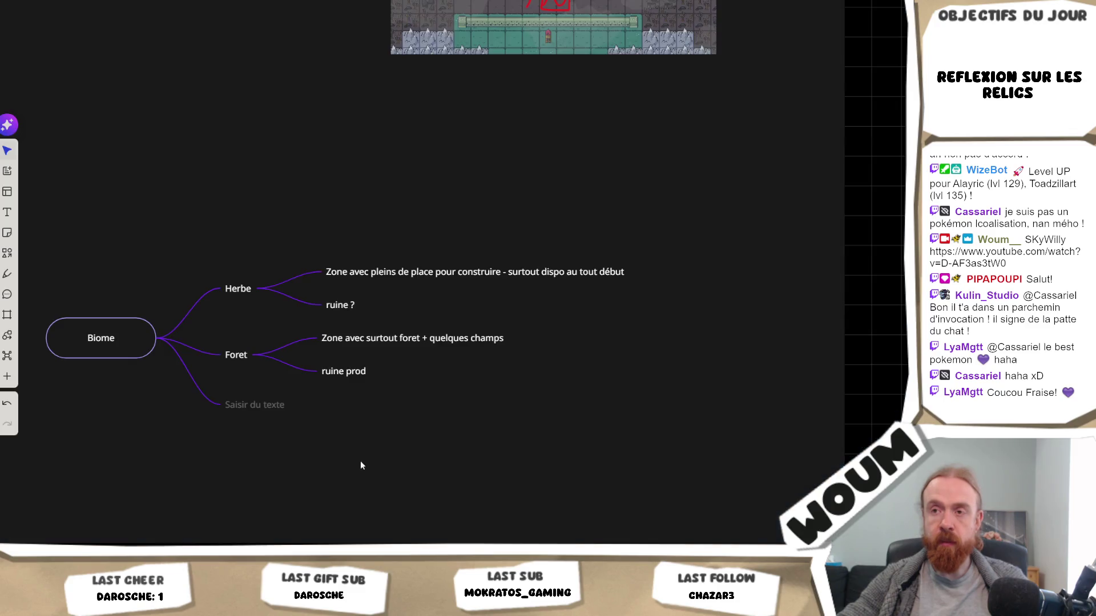
Replace the Herbe node text 'ruine ?' with 'ruine maison'.
left_click(252, 402)
left_click(336, 306)
double_click(335, 306)
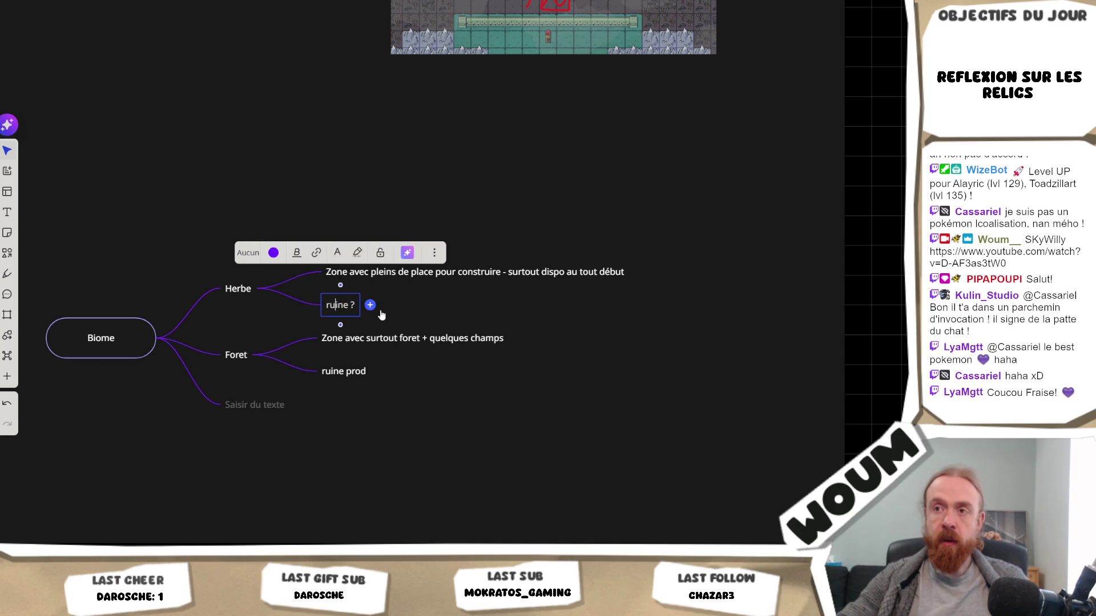
key("ctrl+a")
type("ruine maison")
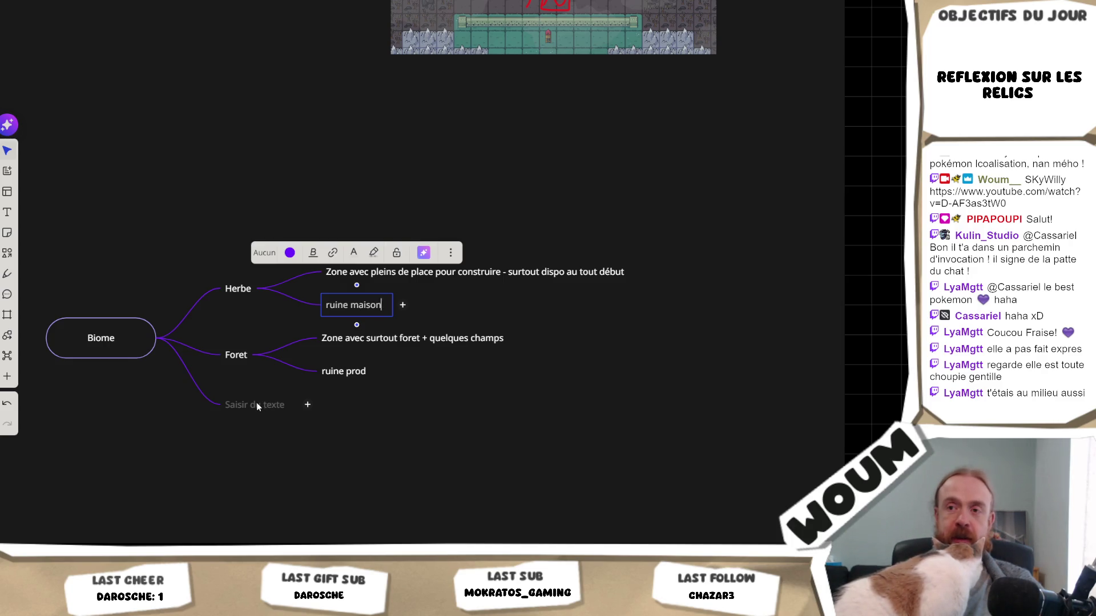
left_click(257, 403)
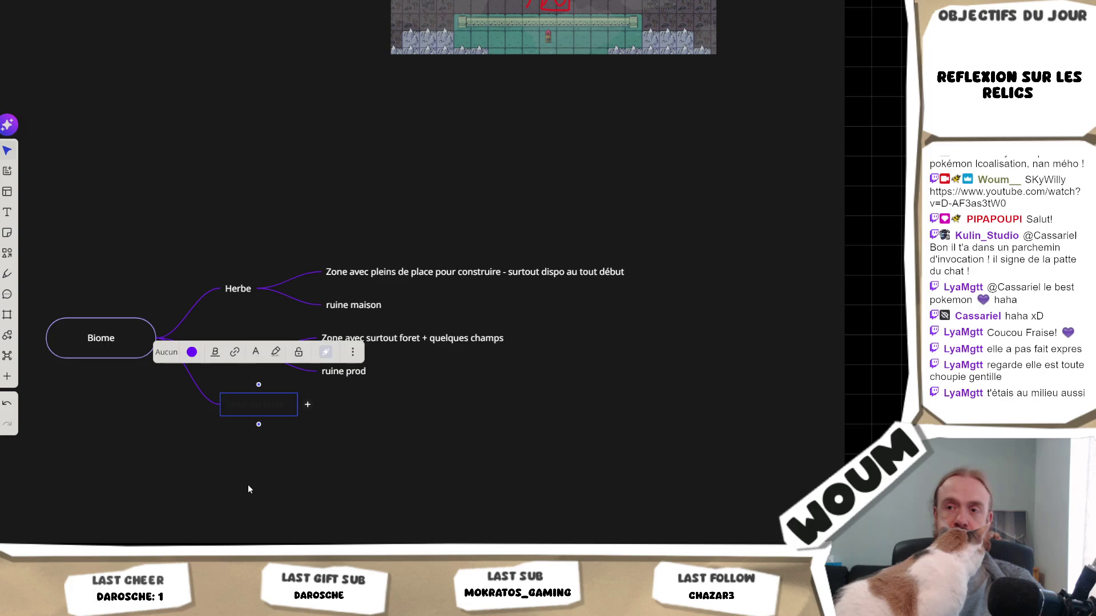
Cancel the accidental print dialog and type 'Prairie' into the empty third branch.
left_click(248, 485)
left_click(265, 410)
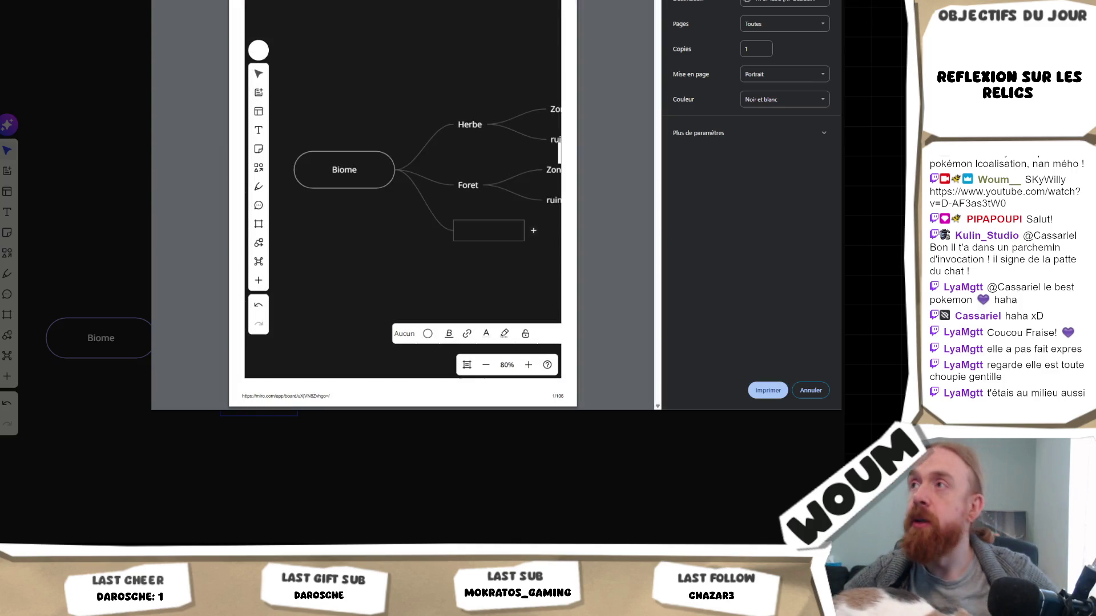
left_click(810, 390)
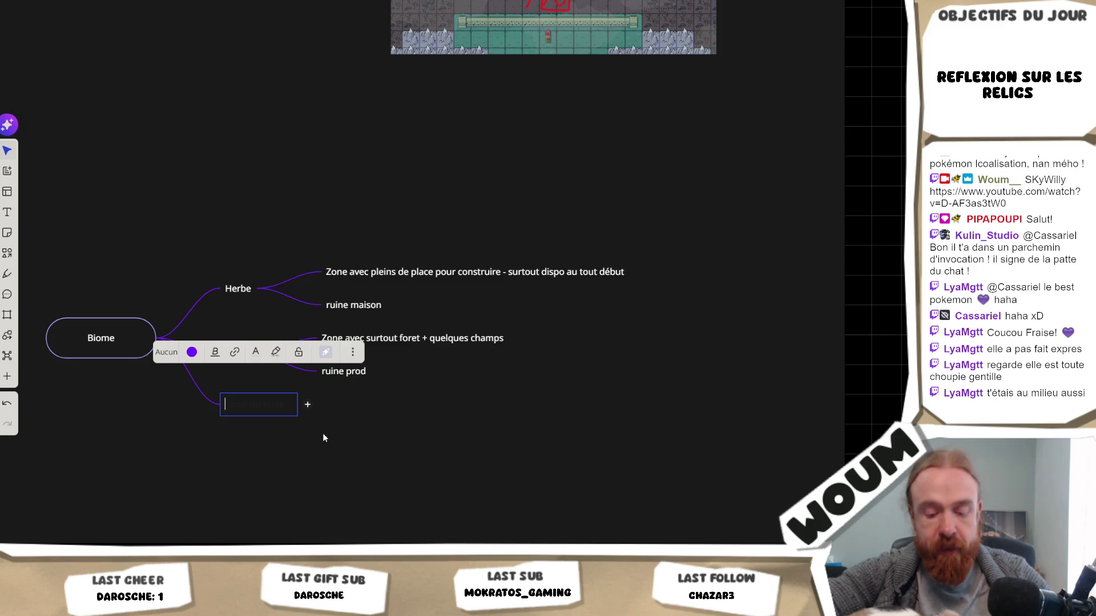
type("Prairie")
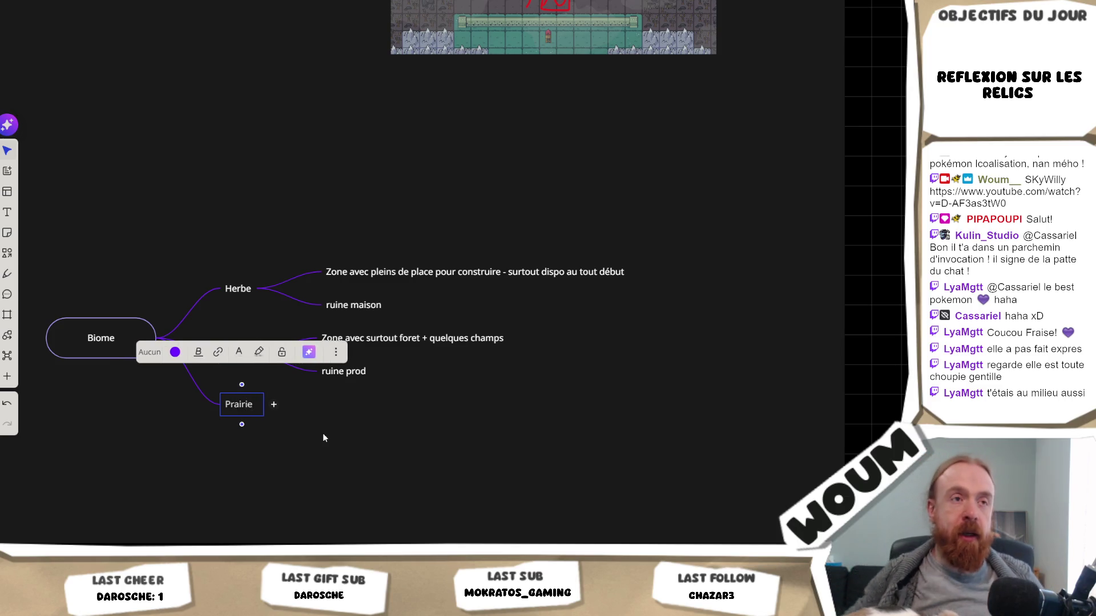
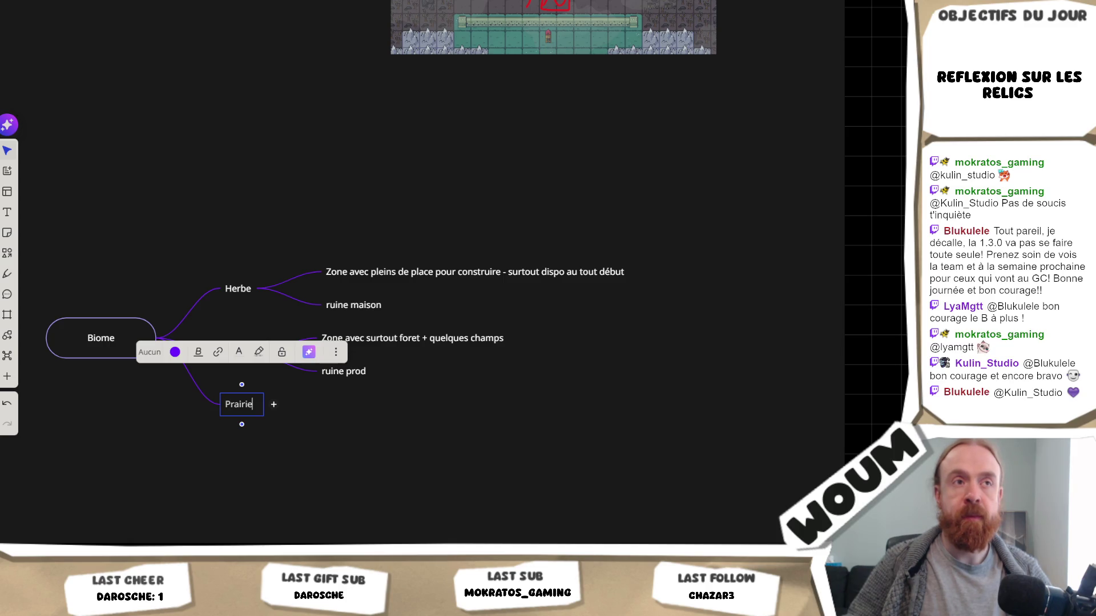
Give Prairie its first child node, reading 'Zone avec surtout blé'.
left_click(314, 428)
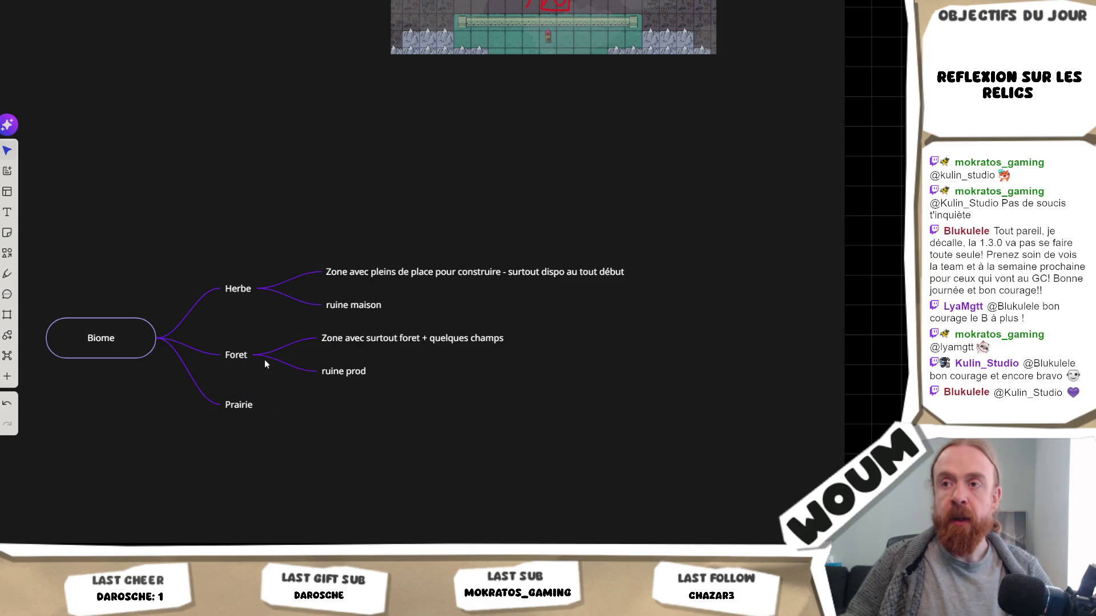
mouse_move(325, 391)
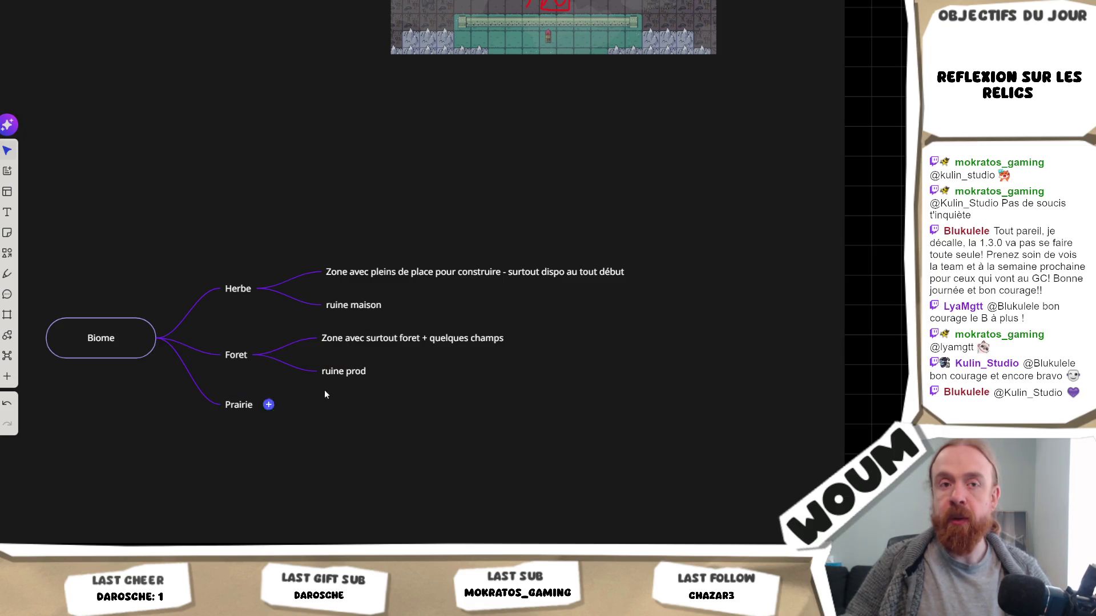
left_click(268, 405)
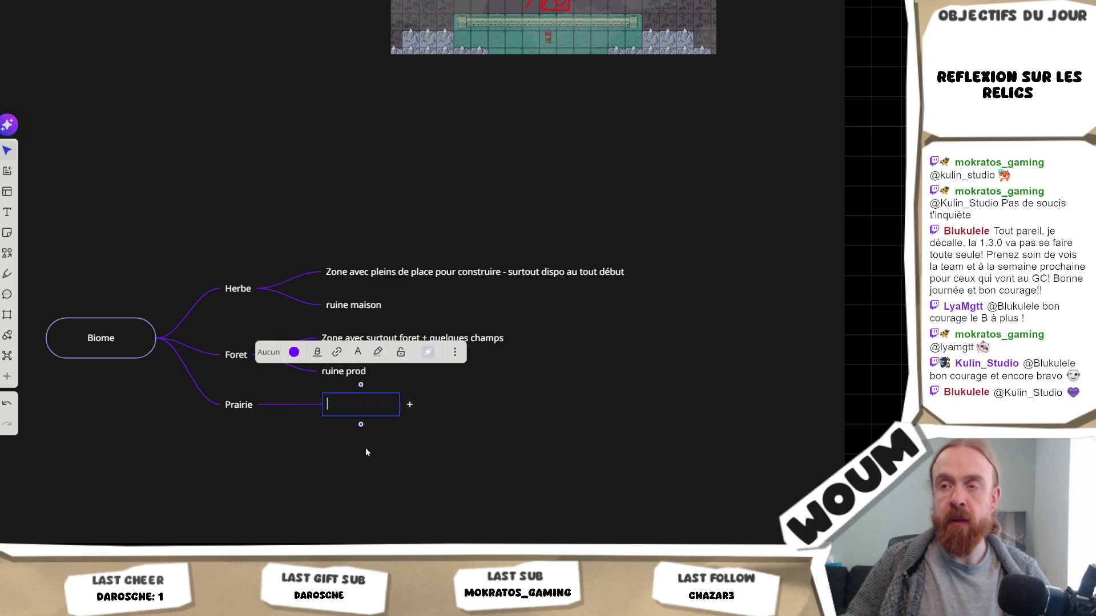
type("Zone vaec")
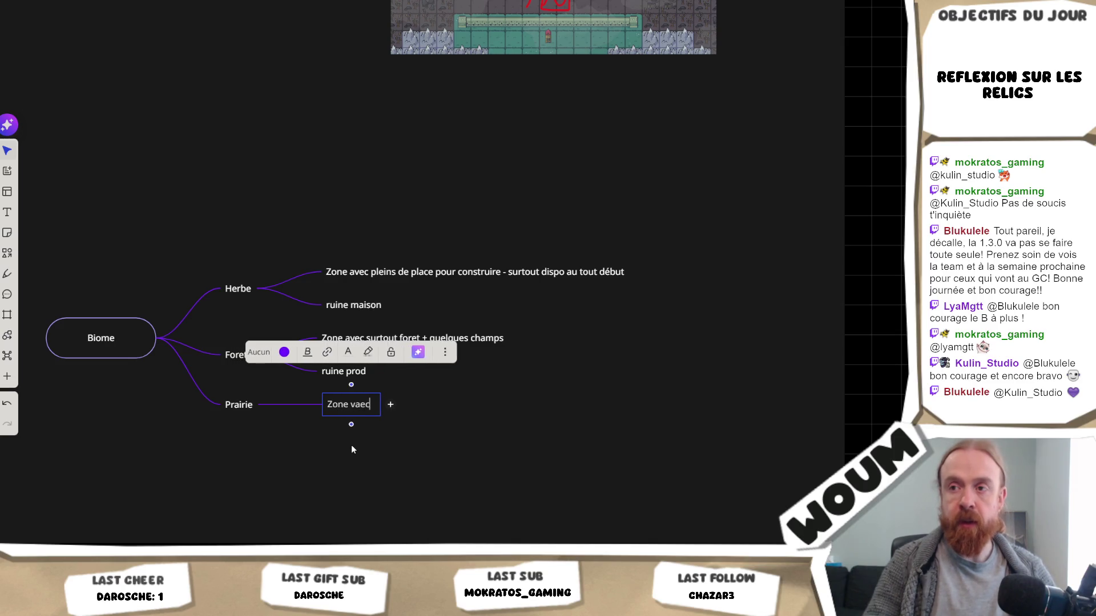
key("BackSpace")
type("a")
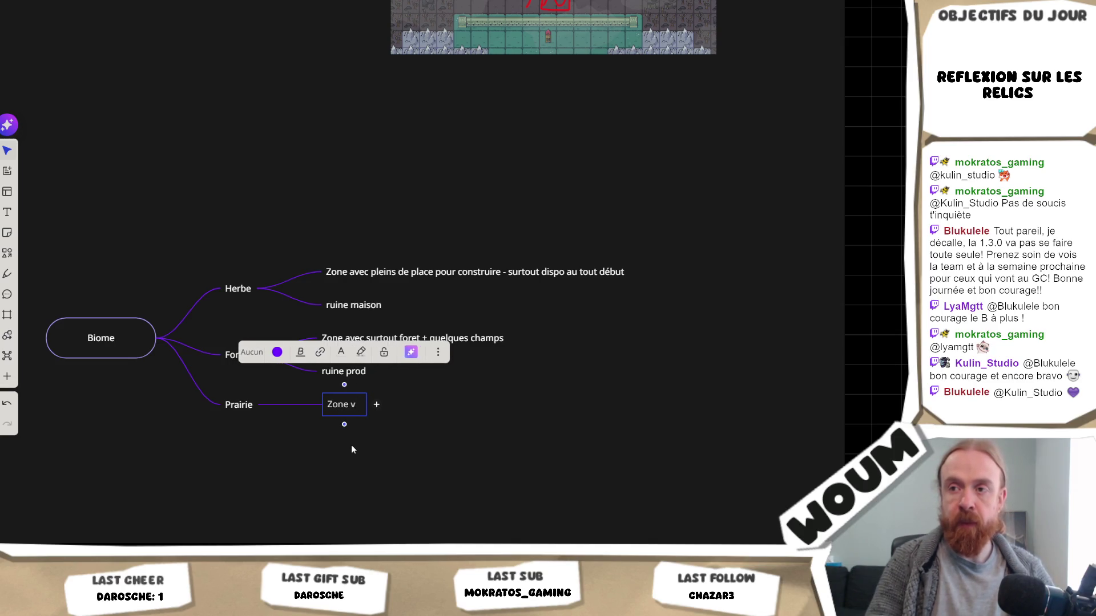
type("vec surtou")
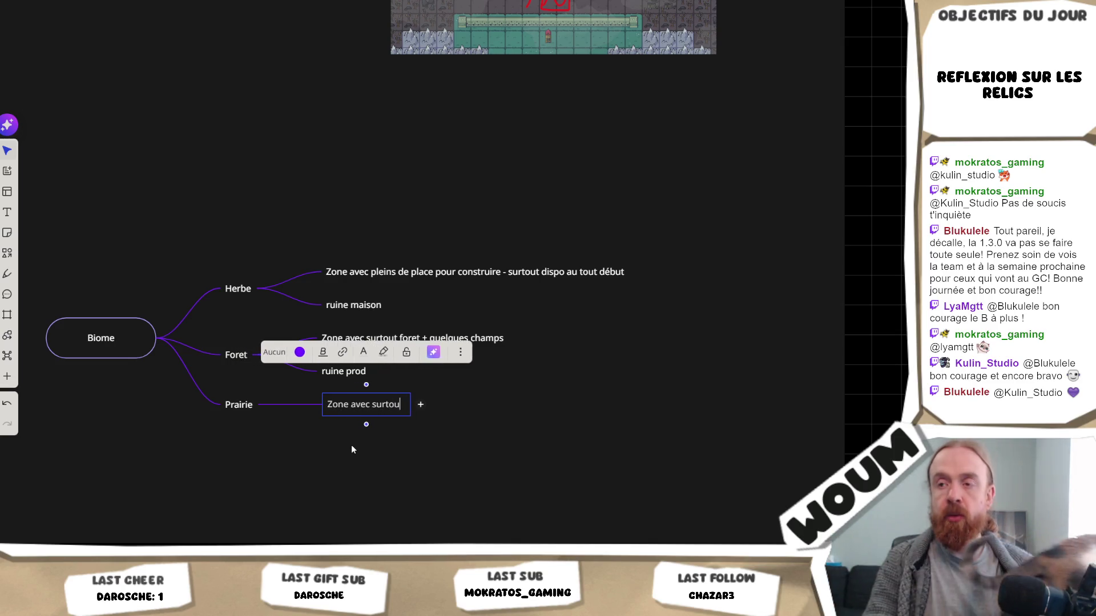
type("t prairie")
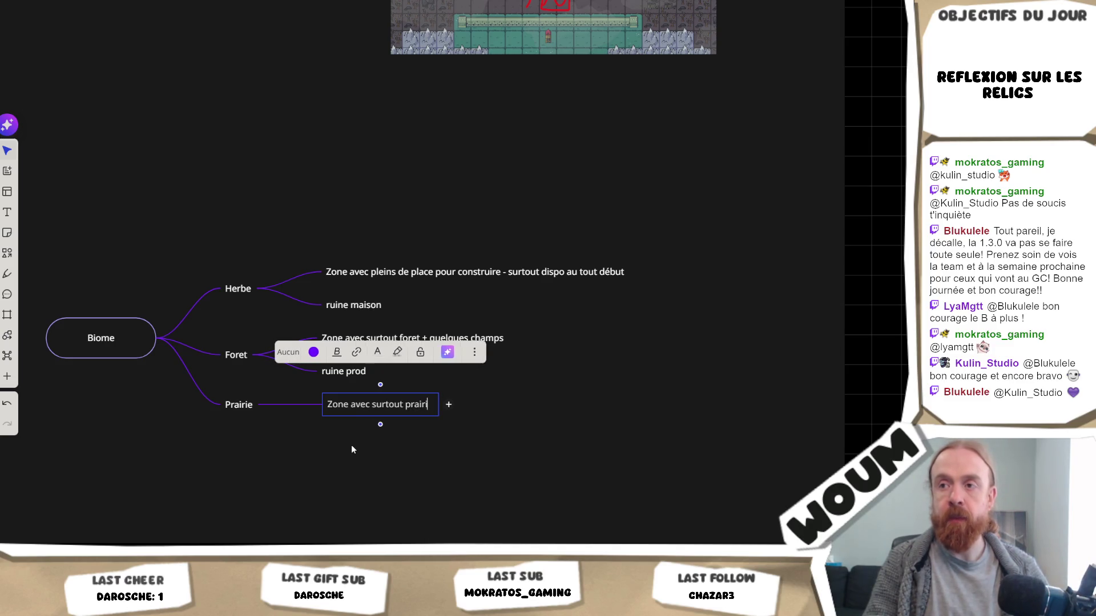
key("BackSpace")
key("BackSpace")
key("BackSpace")
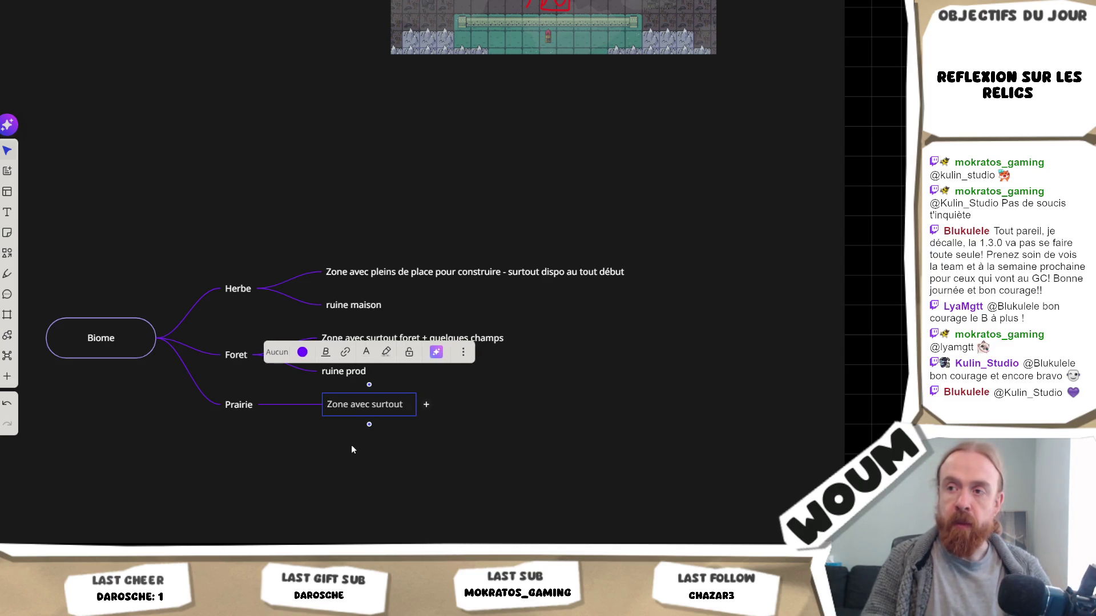
type("blé")
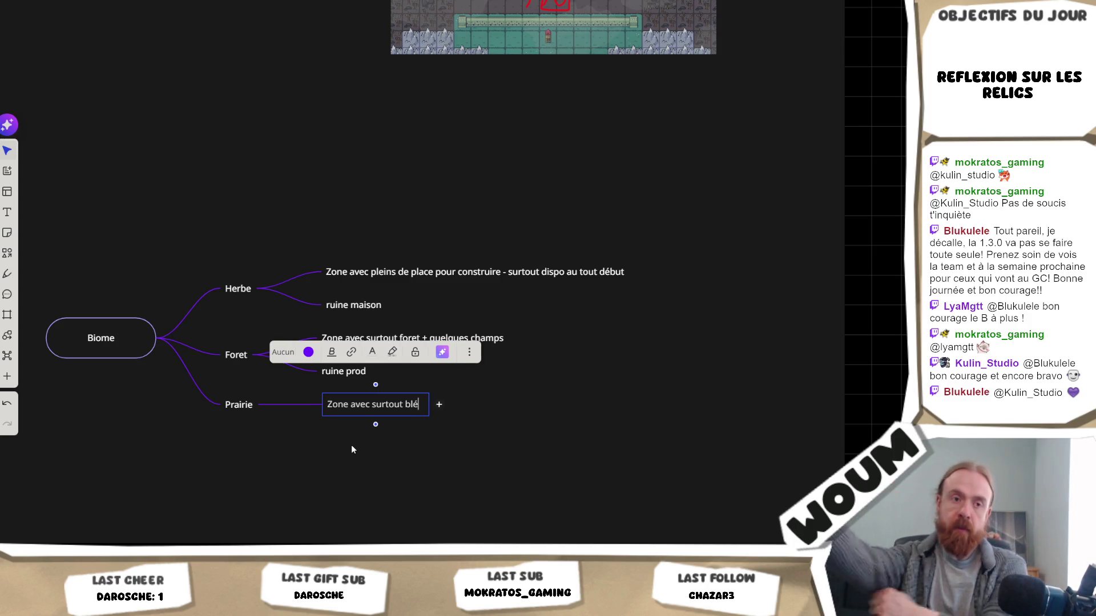
left_click(280, 420)
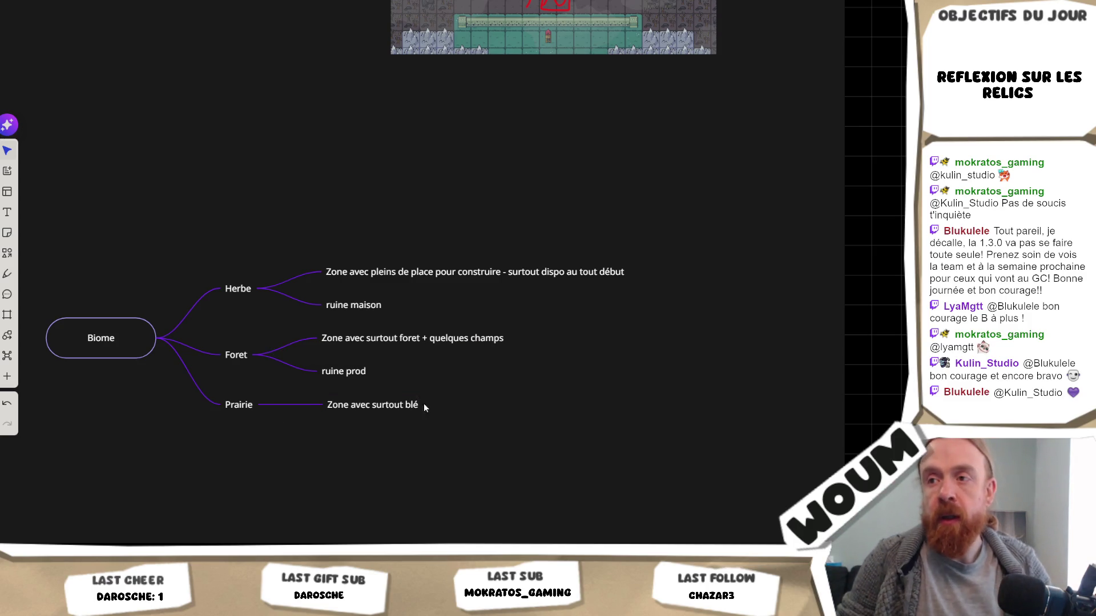
Add an 'event caravane' node below 'ruine maison' and copy its text.
left_click(400, 305)
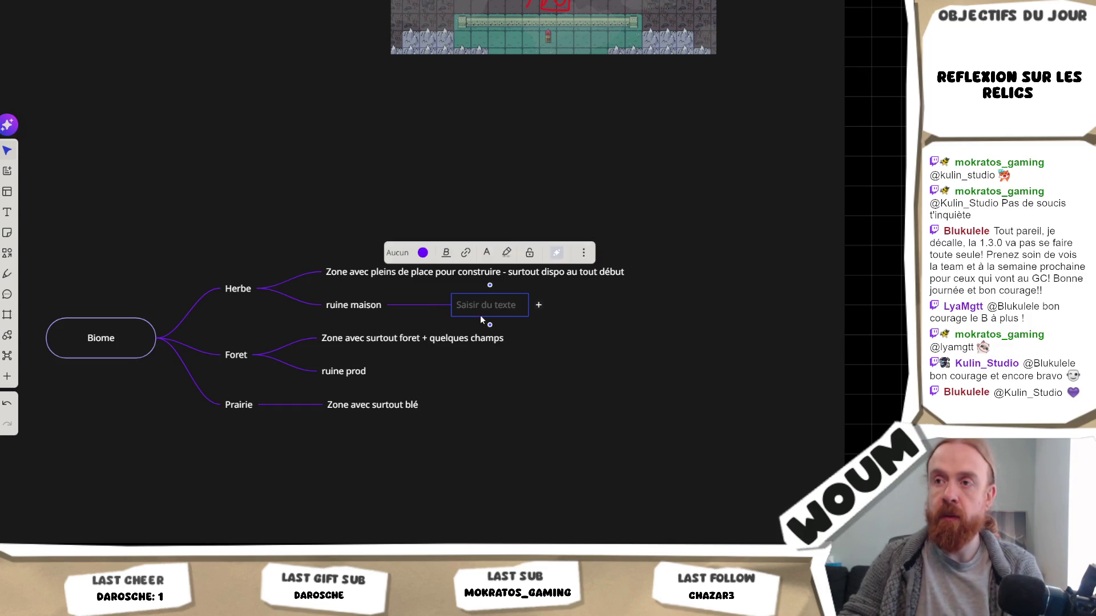
left_click(340, 305)
key("Return")
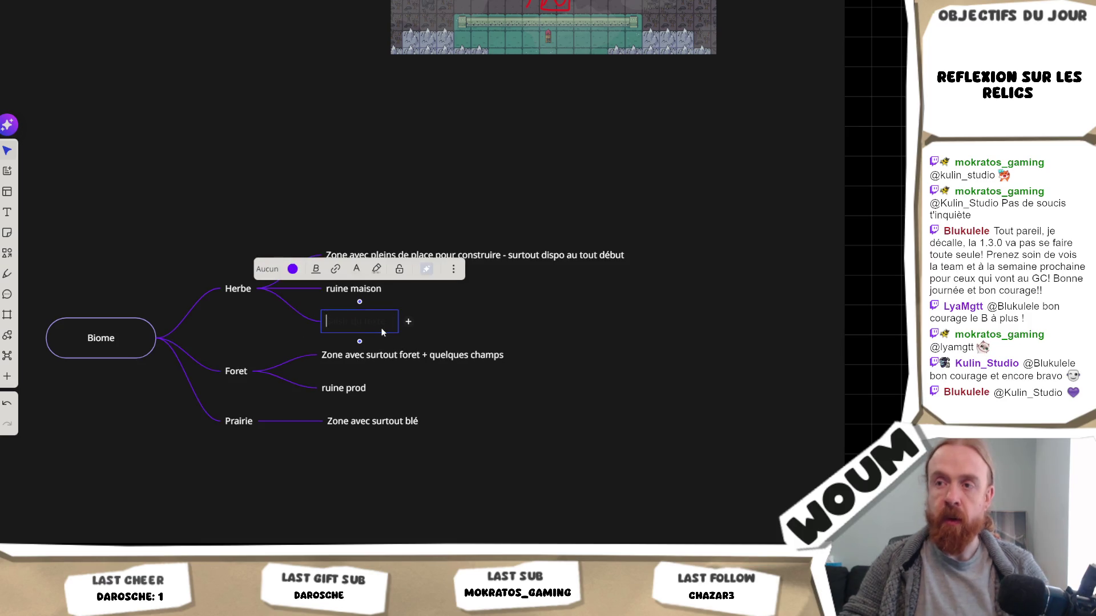
type("event caravane")
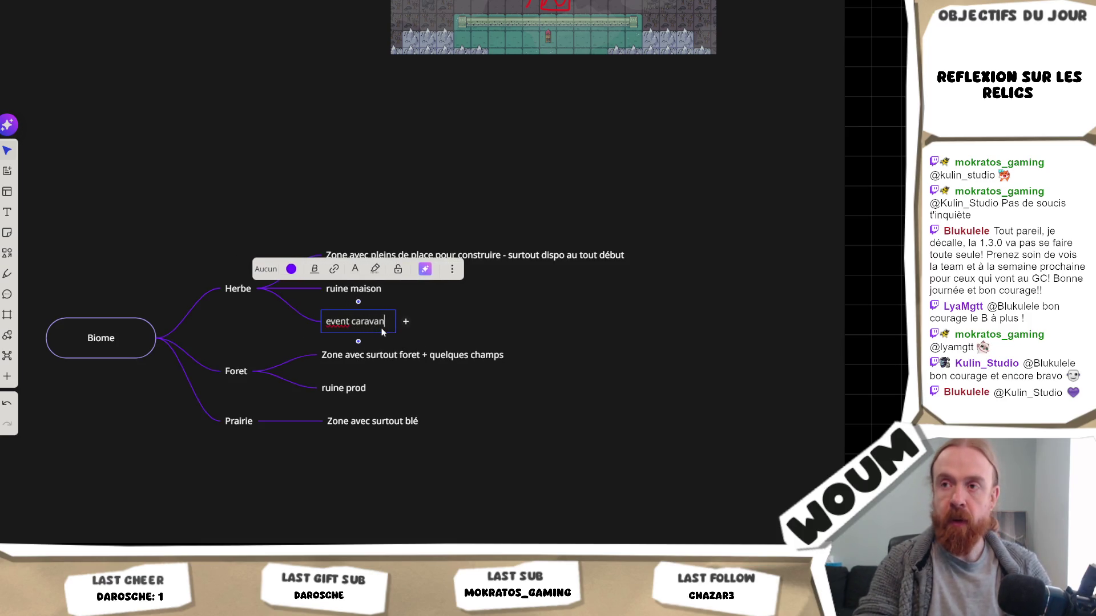
key("ctrl+a")
key("ctrl+c")
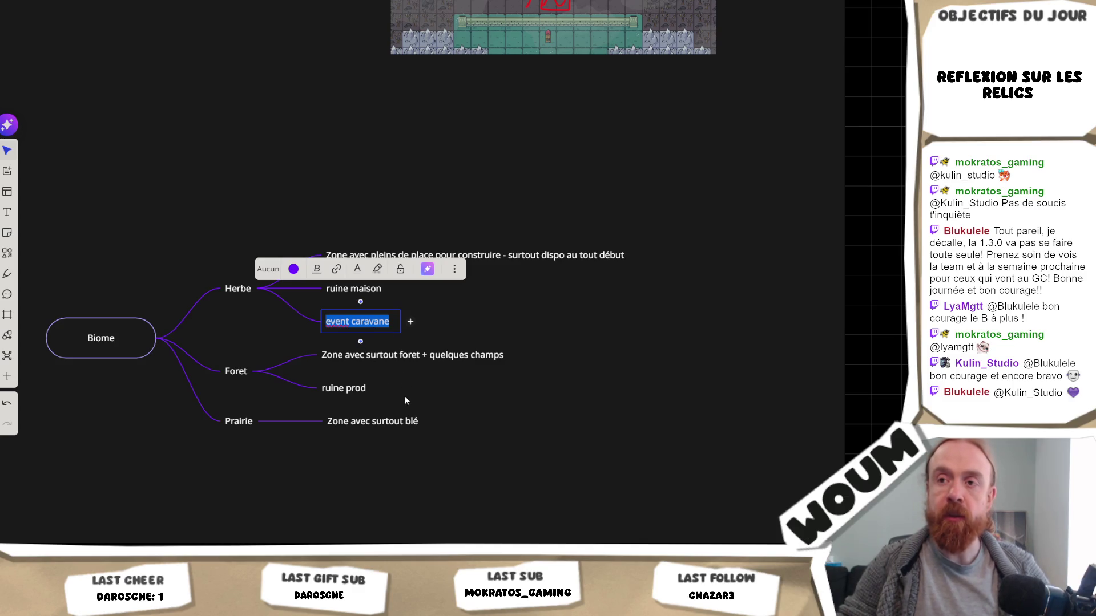
left_click(405, 401)
Paste 'event caravane' as a new sub-node under both Foret and Prairie.
double_click(359, 389)
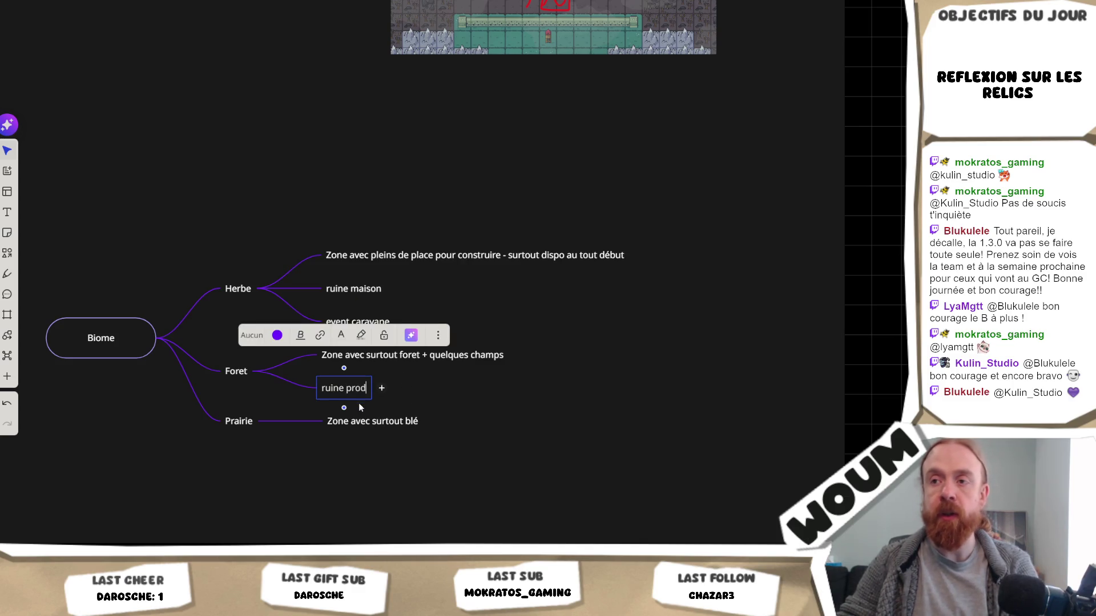
key("Return")
key("ctrl+v")
left_click(372, 439)
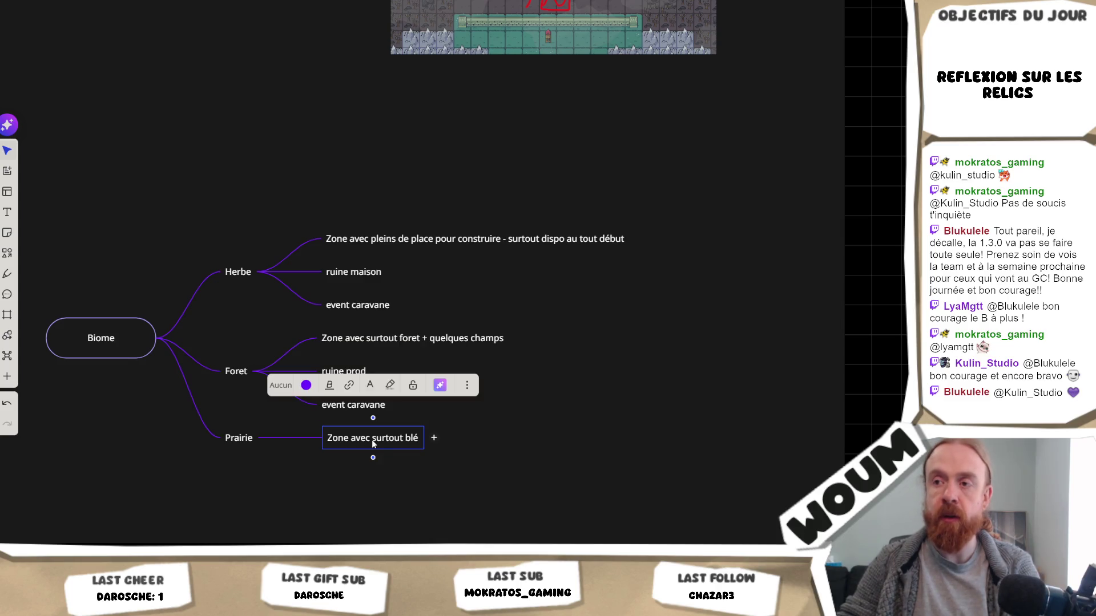
key("Return")
key("ctrl+v")
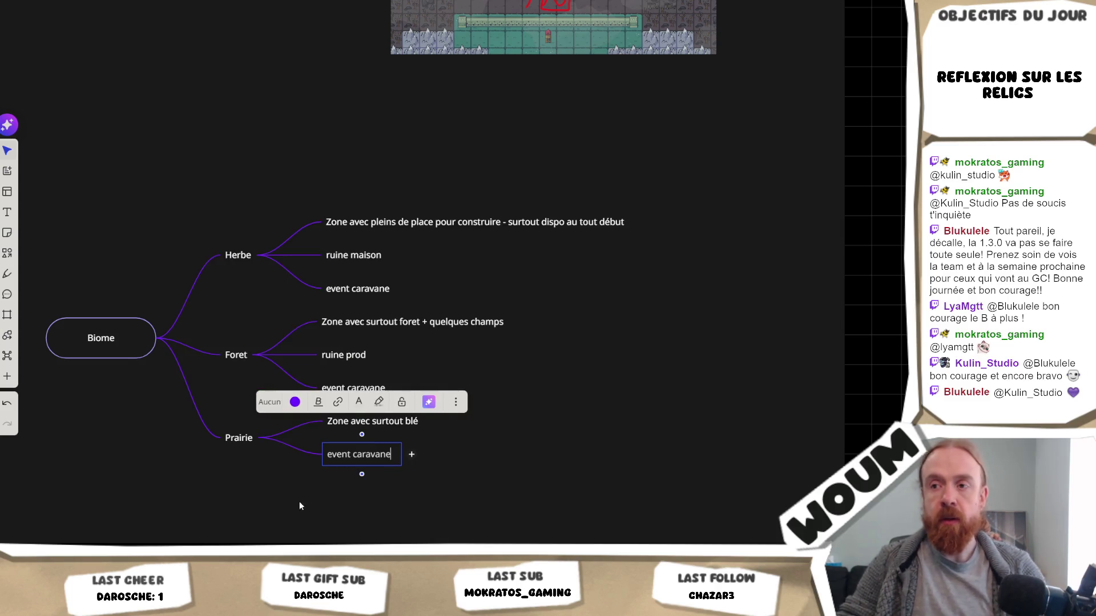
left_click(300, 503)
Add a 'ruine prod' sub-node under Prairie, below 'Zone avec surtout blé'.
left_click(384, 423)
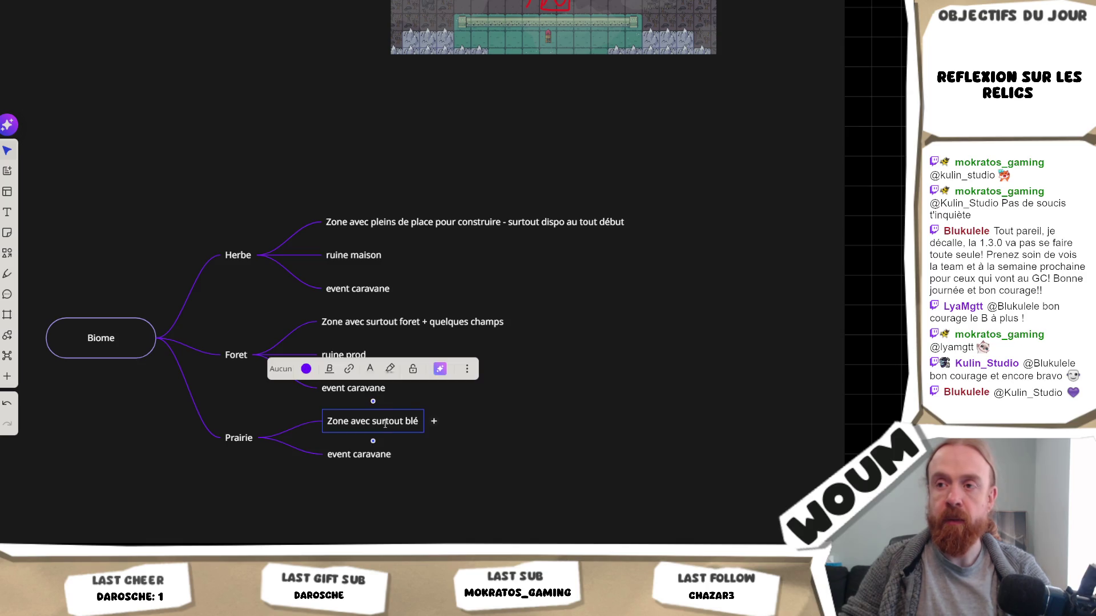
key("Return")
type("ruine prod")
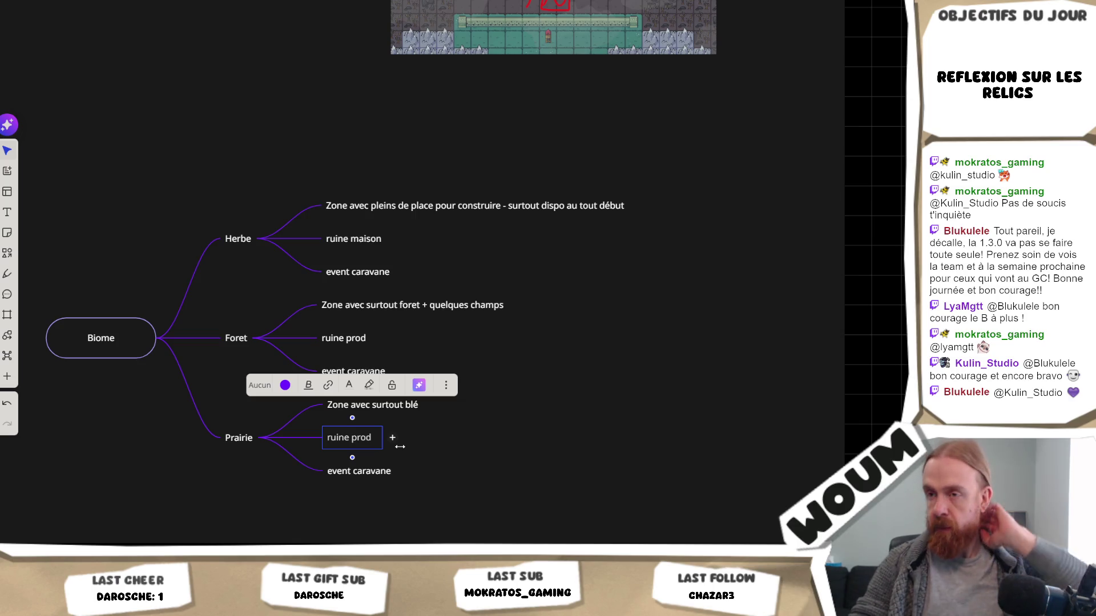
left_click(231, 516)
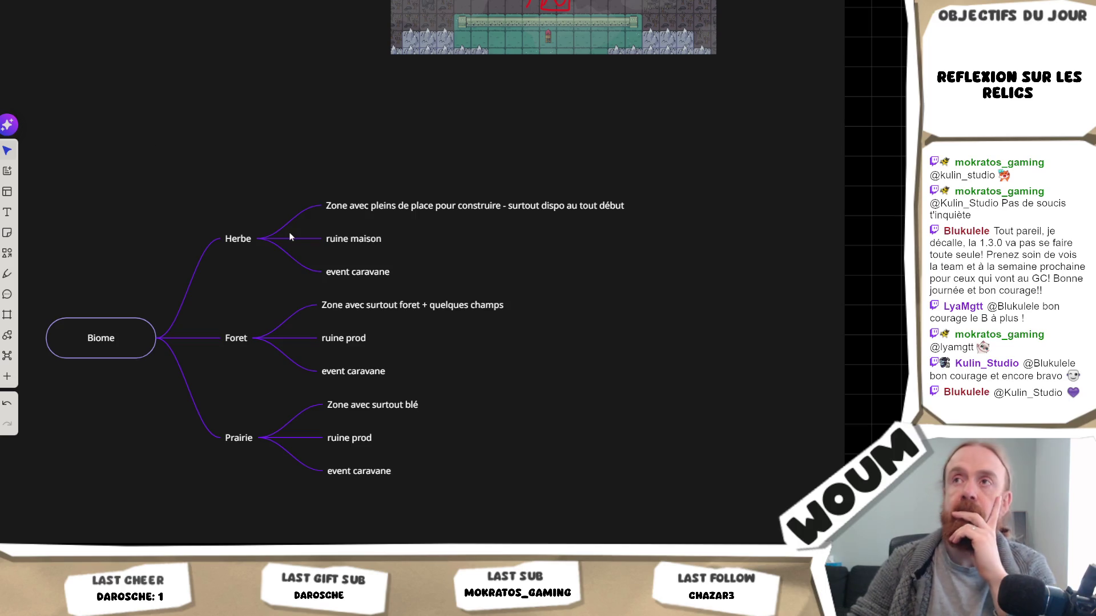
mouse_move(465, 541)
left_mouse_down()
mouse_move(392, 438)
mouse_move(368, 431)
left_mouse_up()
left_click(46, 363)
Add a 'Montagne' branch off Biome with a blank child node under it.
scroll(173, 301, "left", 2)
scroll(173, 300, "down", 1)
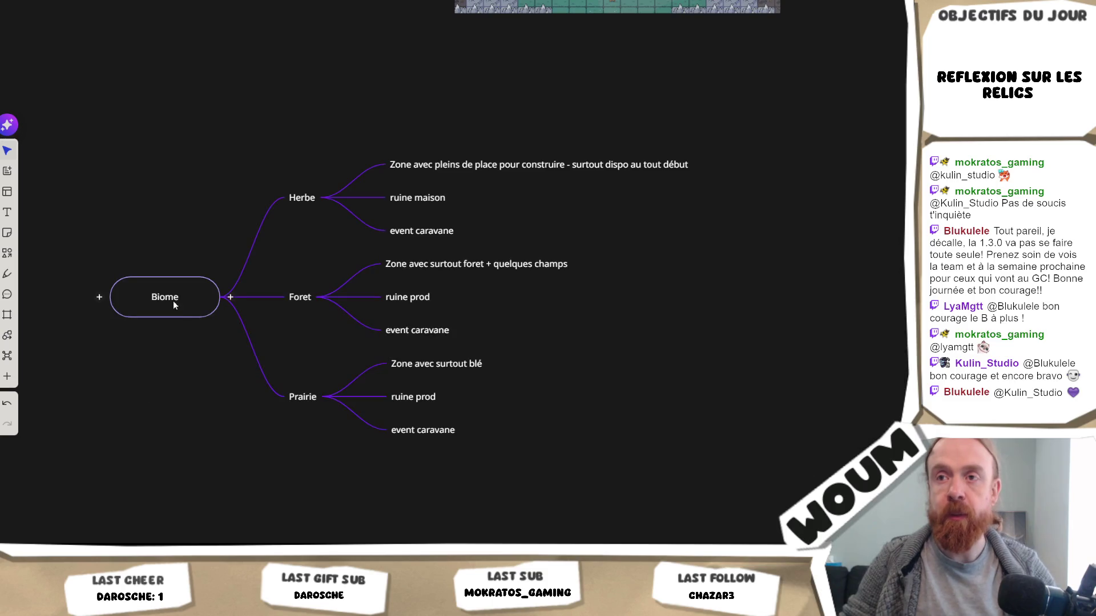
left_click(227, 298)
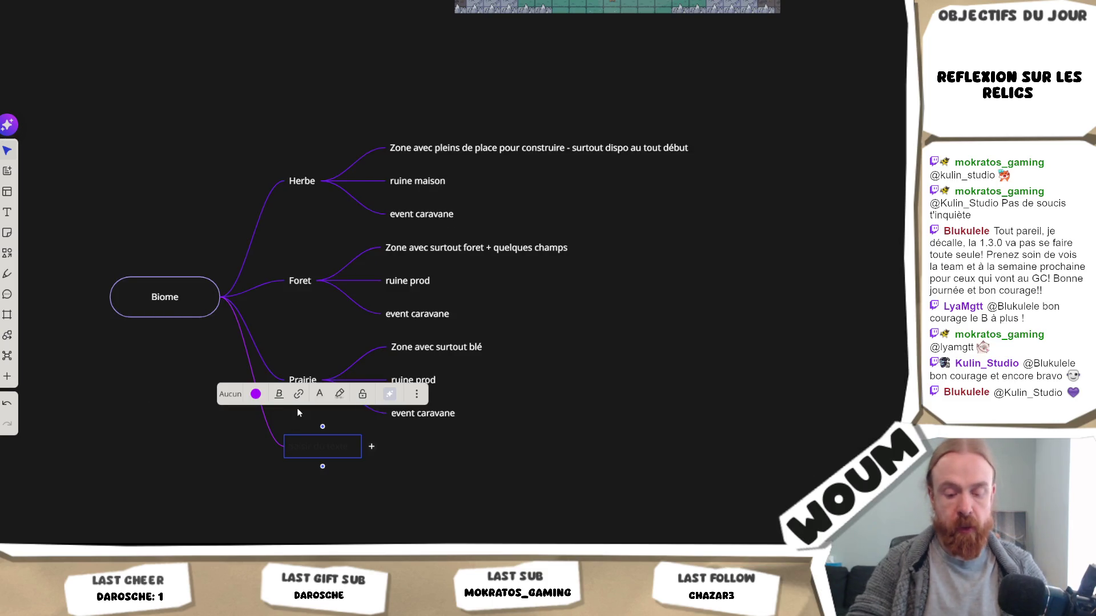
type("Montagne")
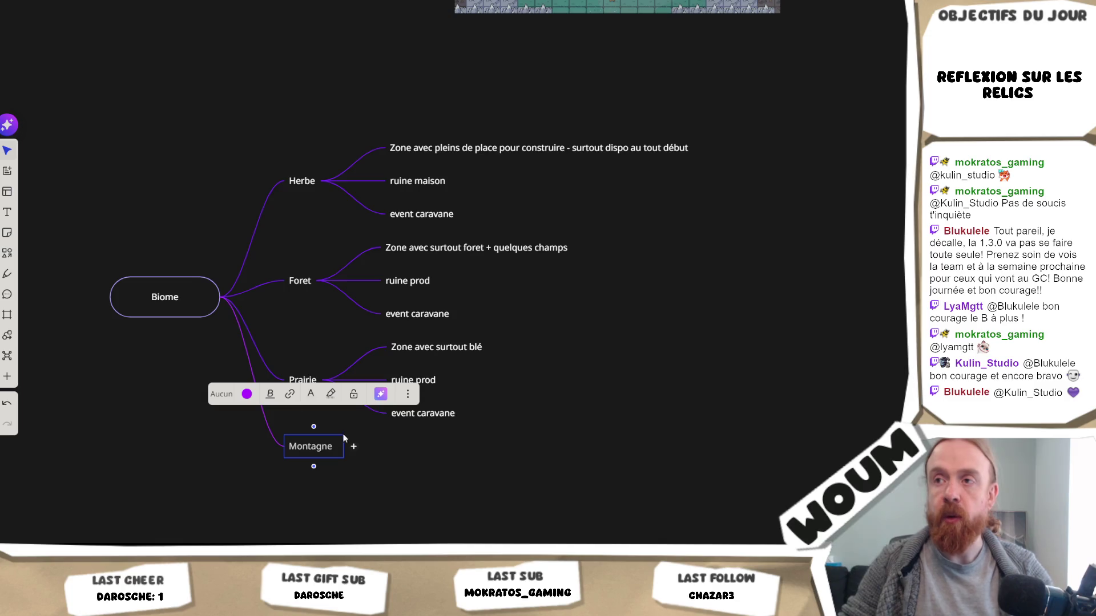
left_click(353, 446)
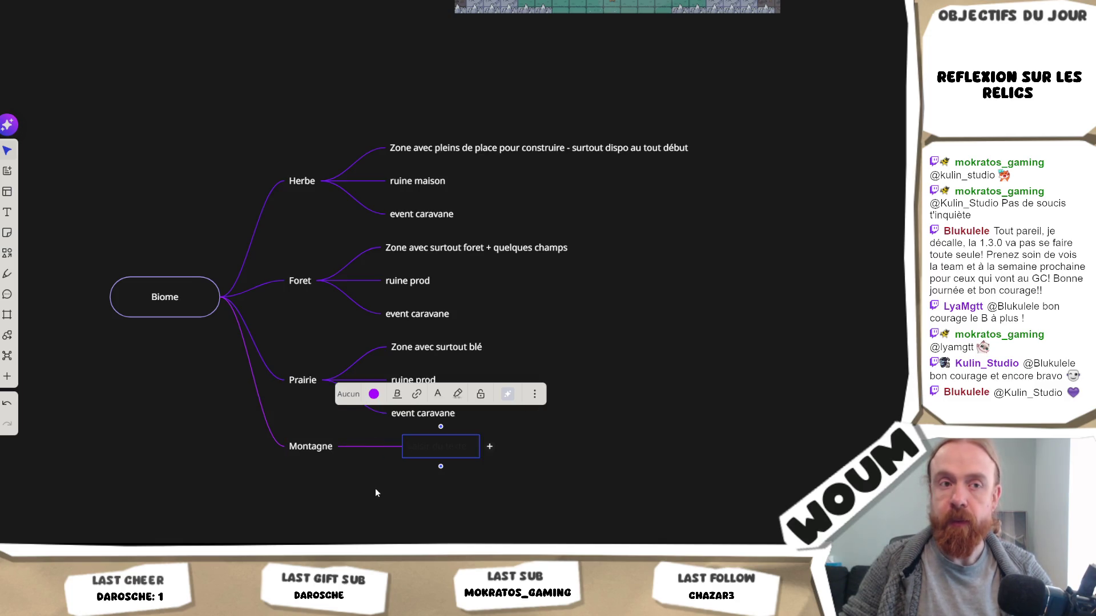